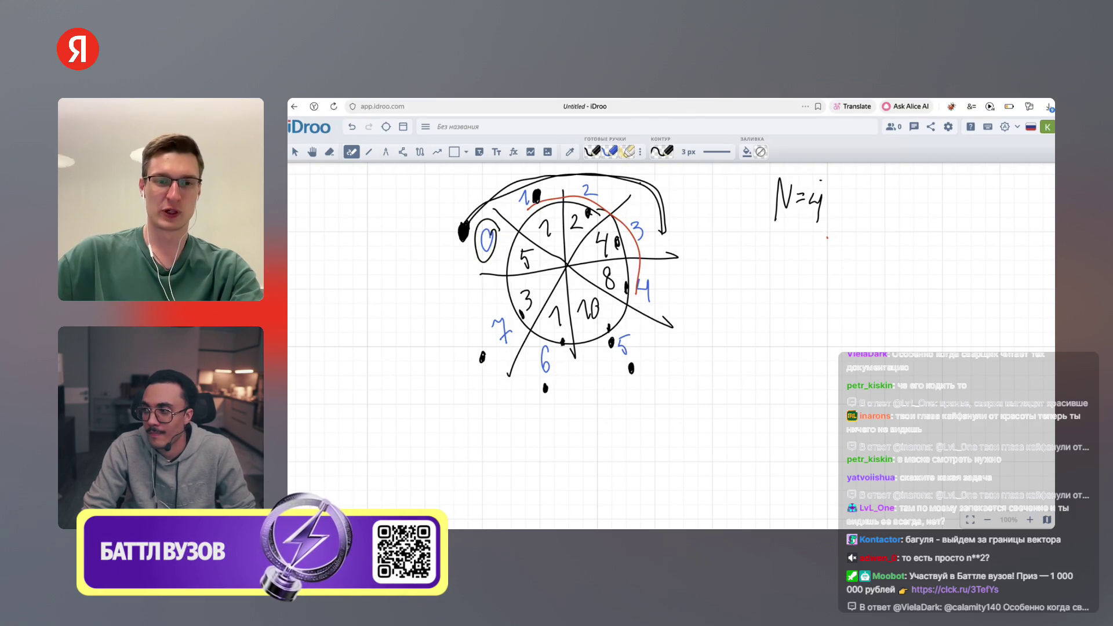
# Hand-draw an 8 on the whiteboard just left of the sliced pizza circle
pyautogui.moveTo(441, 287); pyautogui.dragTo(429, 308)
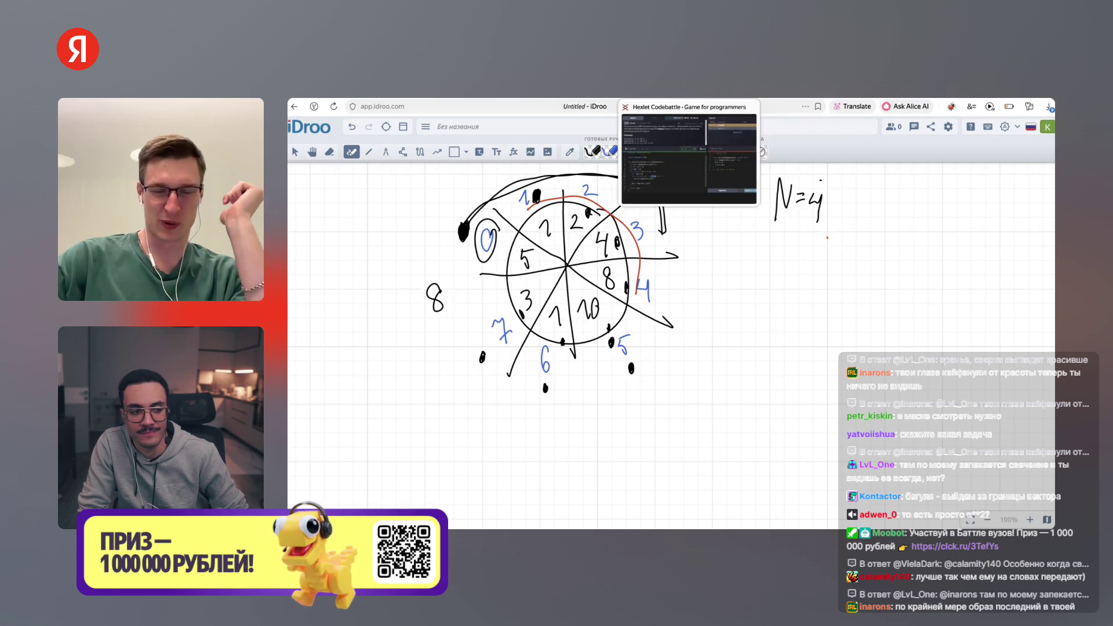
# Inspect the pepperonis[r] index on line 12 of the Codebattle code, then return to the whiteboard
pyautogui.click(689, 106)
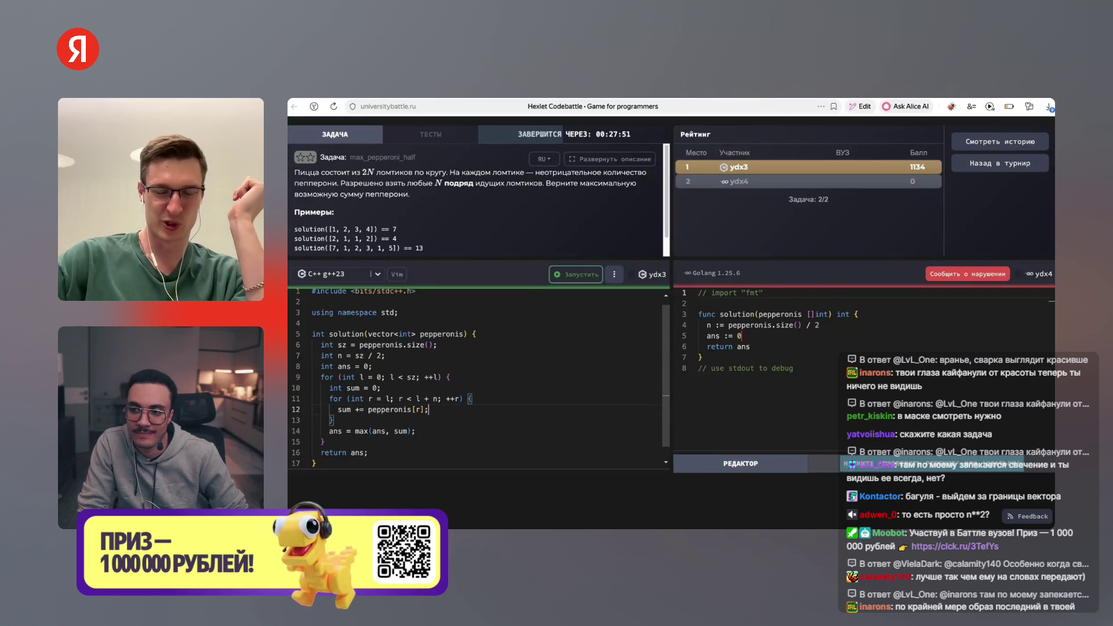
pyautogui.click(423, 409)
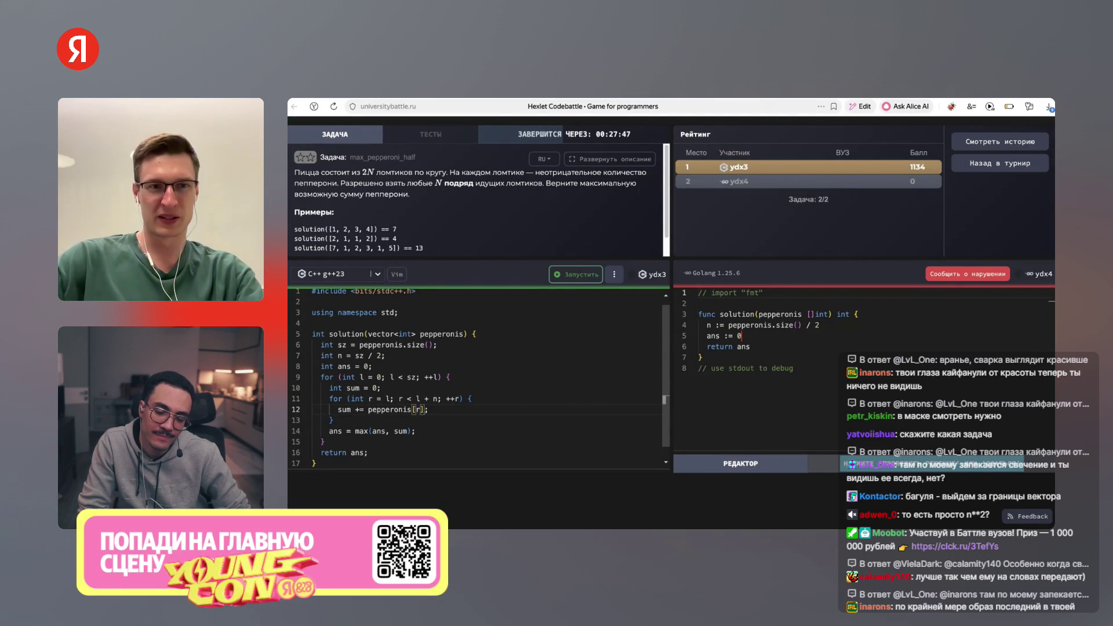
pyautogui.hotkey('ctrl', 'Tab')
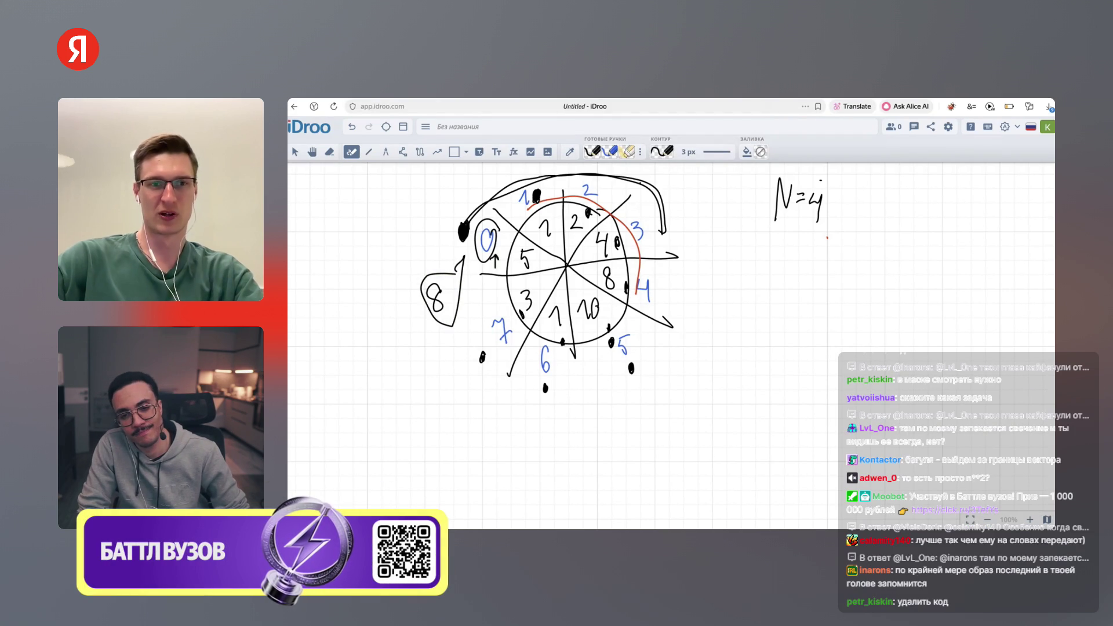
# Write 9 % 8 = 1 beneath the 8 % 8 example and mark its % 8 part
pyautogui.hotkey('ctrl', 'shift', 'Tab')
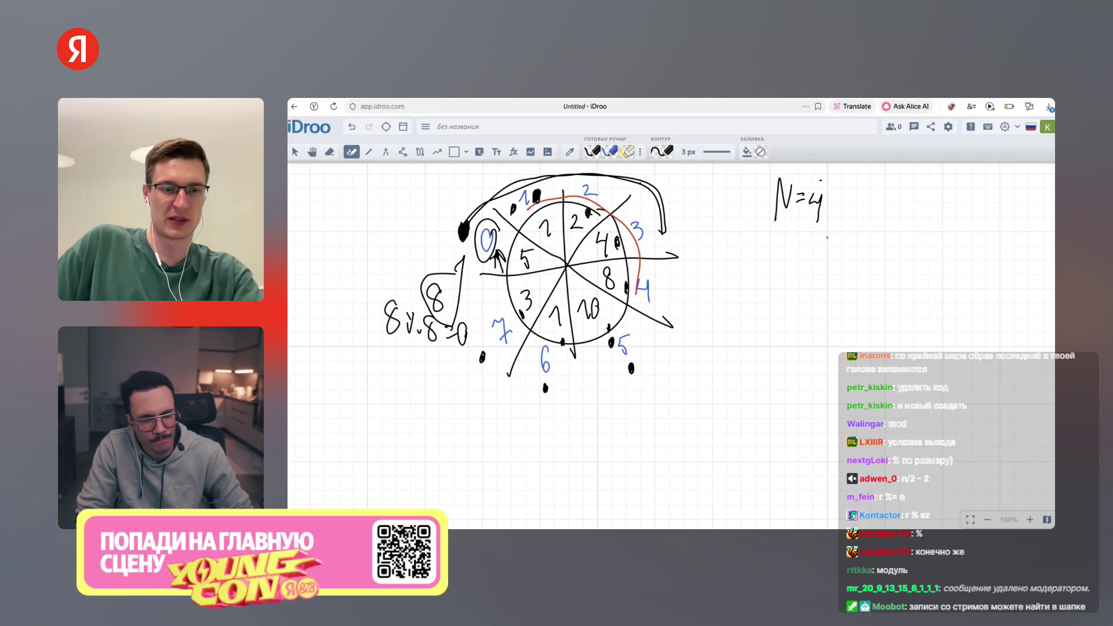
pyautogui.moveTo(371, 374)
pyautogui.mouseDown()
pyautogui.moveTo(372, 417)
pyautogui.moveTo(453, 389)
pyautogui.mouseUp()
pyautogui.click(408, 406)
pyautogui.moveTo(440, 395)
pyautogui.mouseDown()
pyautogui.moveTo(470, 387)
pyautogui.moveTo(472, 409)
pyautogui.mouseUp()
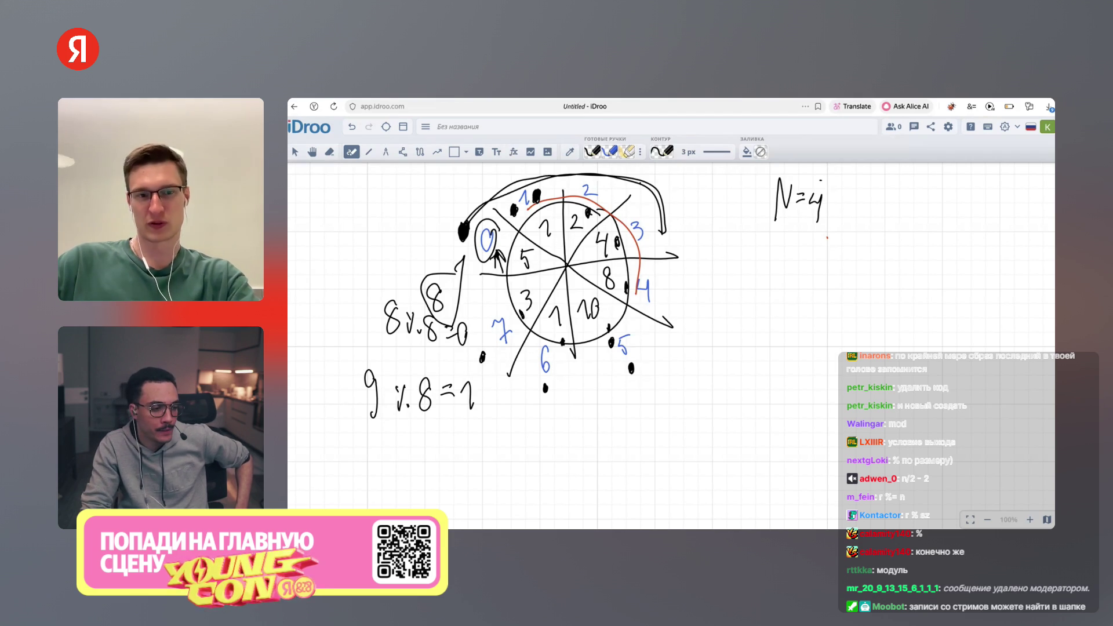
pyautogui.moveTo(411, 373)
pyautogui.mouseDown()
pyautogui.moveTo(438, 373)
pyautogui.moveTo(386, 384)
pyautogui.mouseUp()
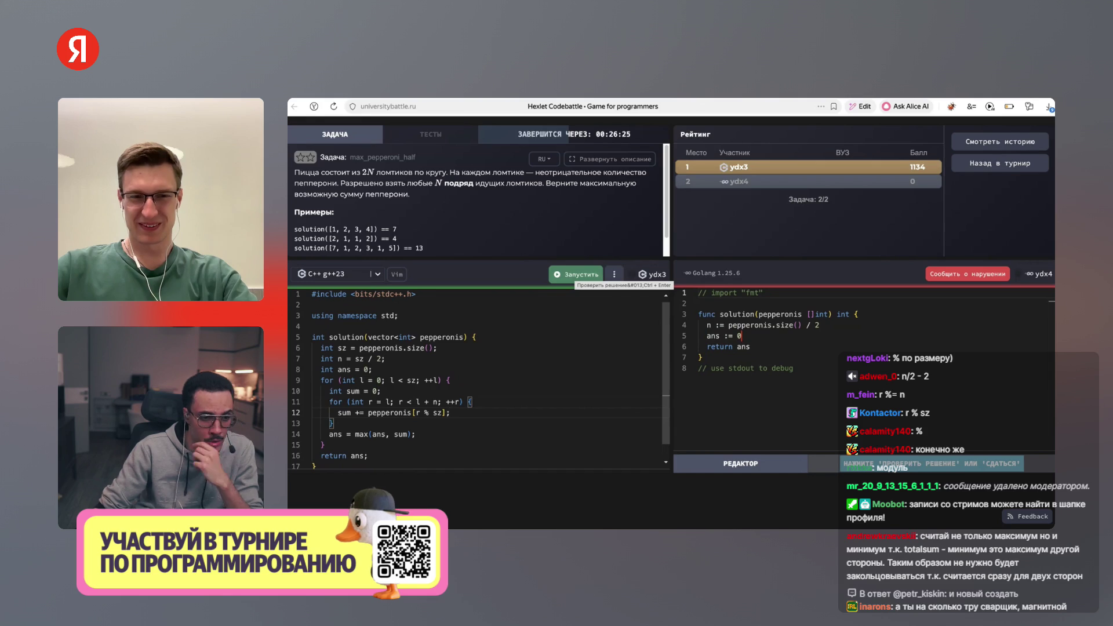
# Run the Codebattle tests on the pepperonis[r % sz] wrapped-index solution
pyautogui.click(577, 274)
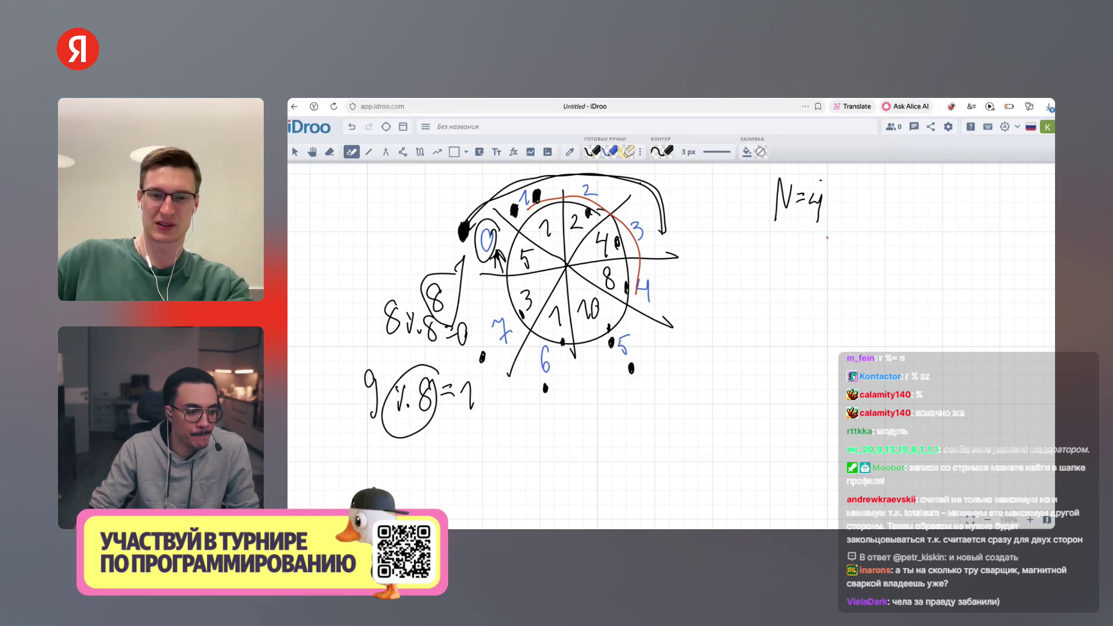
# Handwrite 2N · N = O(n²) right of the pizza circle, with O(n) below it
pyautogui.moveTo(754, 287)
pyautogui.mouseDown()
pyautogui.moveTo(768, 284)
pyautogui.moveTo(770, 255)
pyautogui.mouseUp()
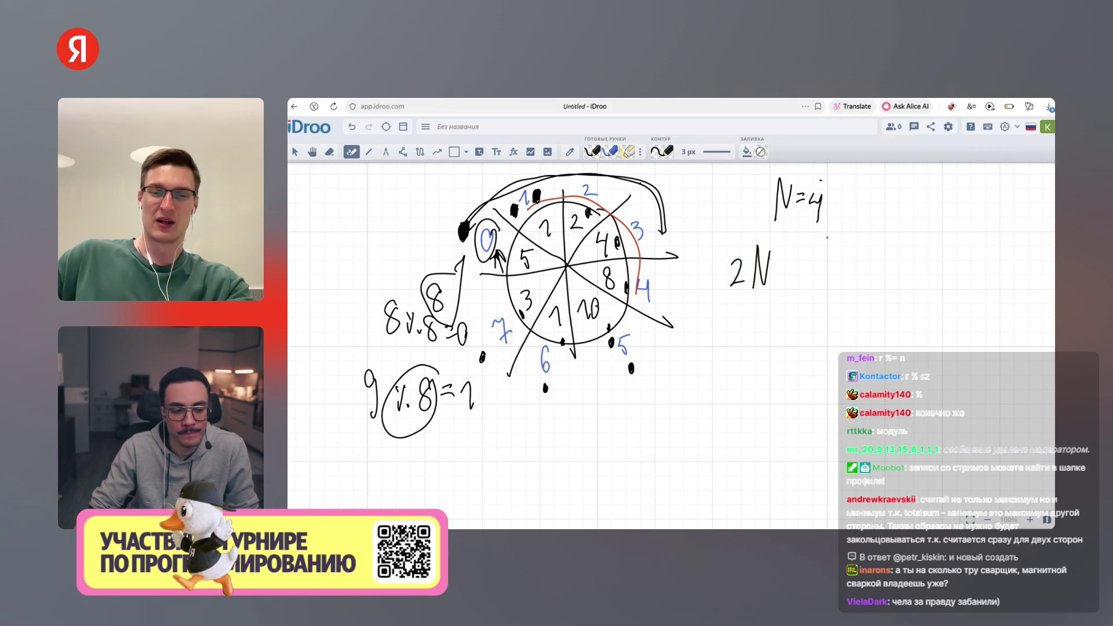
pyautogui.click(787, 275)
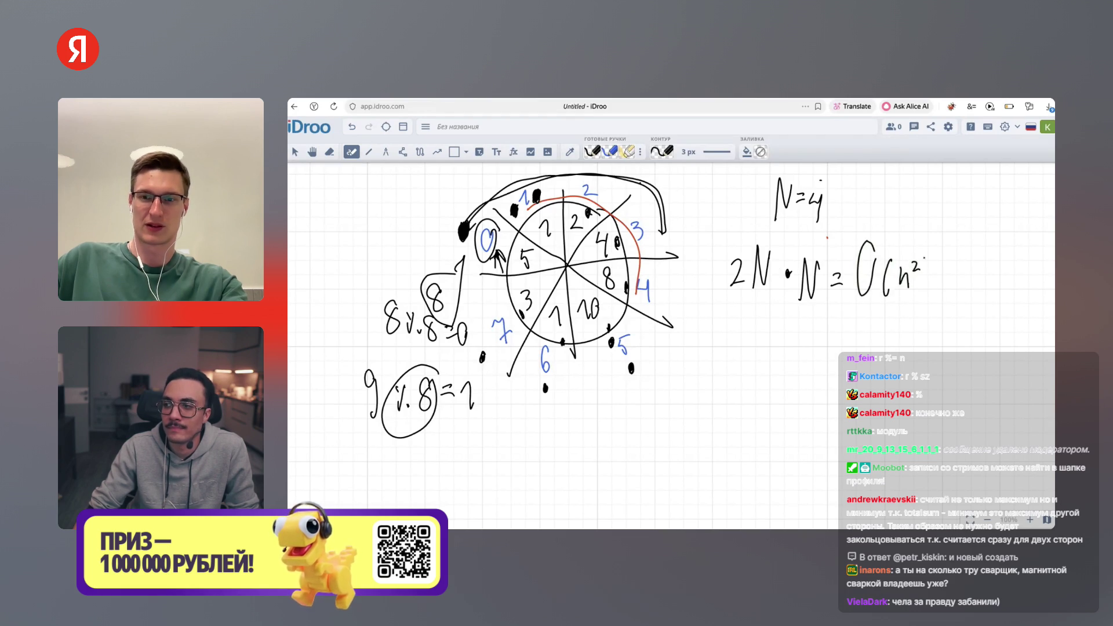
pyautogui.moveTo(922, 256); pyautogui.dragTo(923, 303)
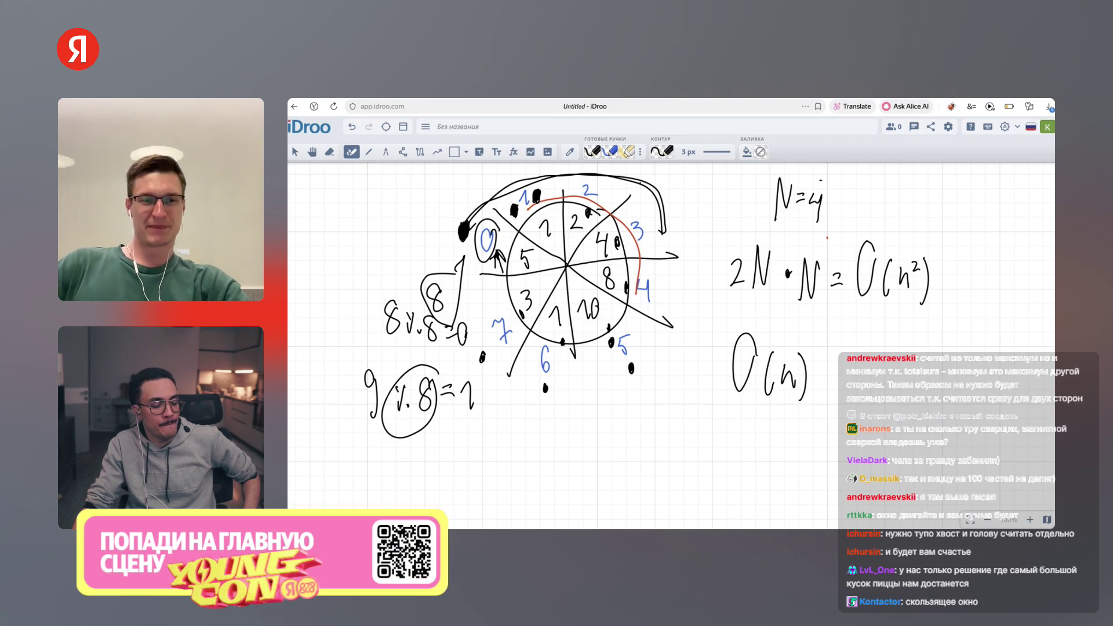
pyautogui.press('h')
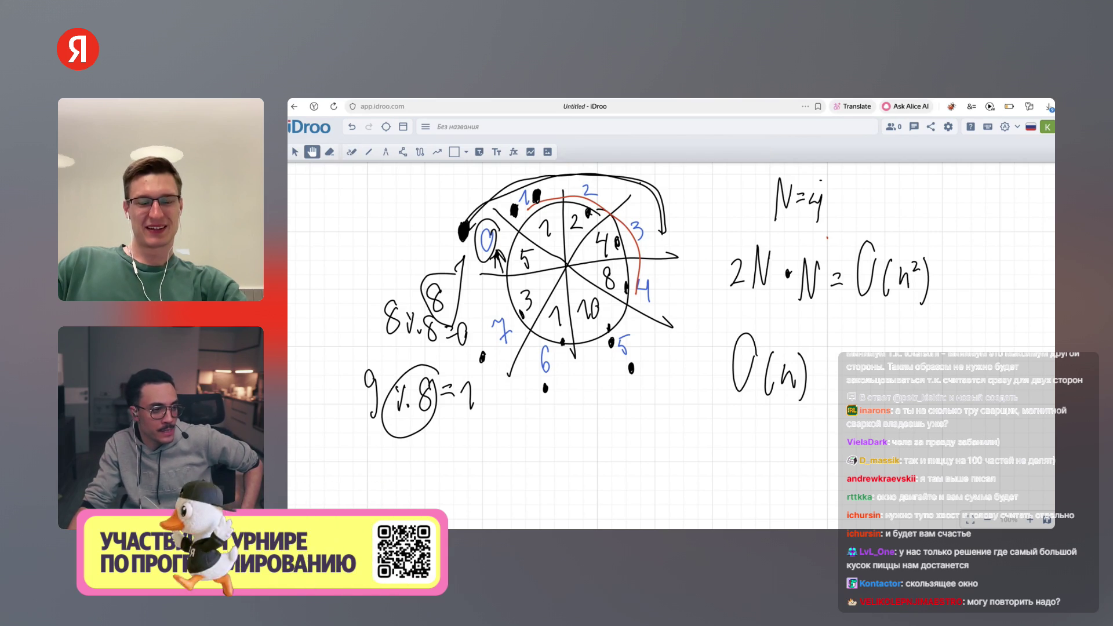
pyautogui.hscroll(-3, 667, 324)
# Pan the whiteboard until the x − y ≤ 0 note shows above the pizza, back on the pen
pyautogui.scroll(2, 671, 345)
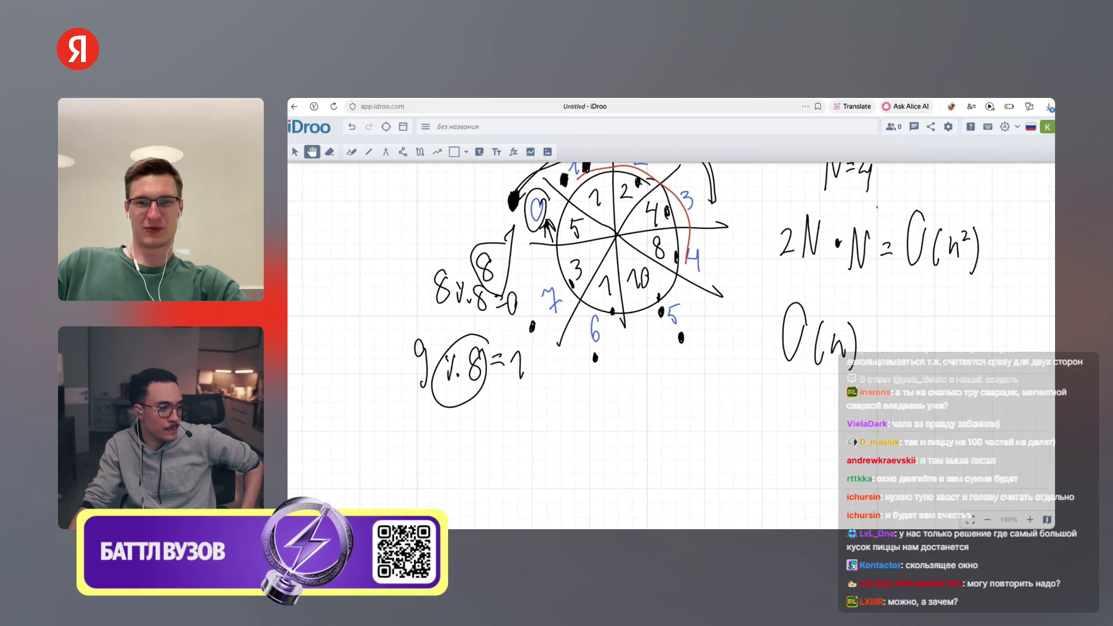
pyautogui.hscroll(1, 615, 272)
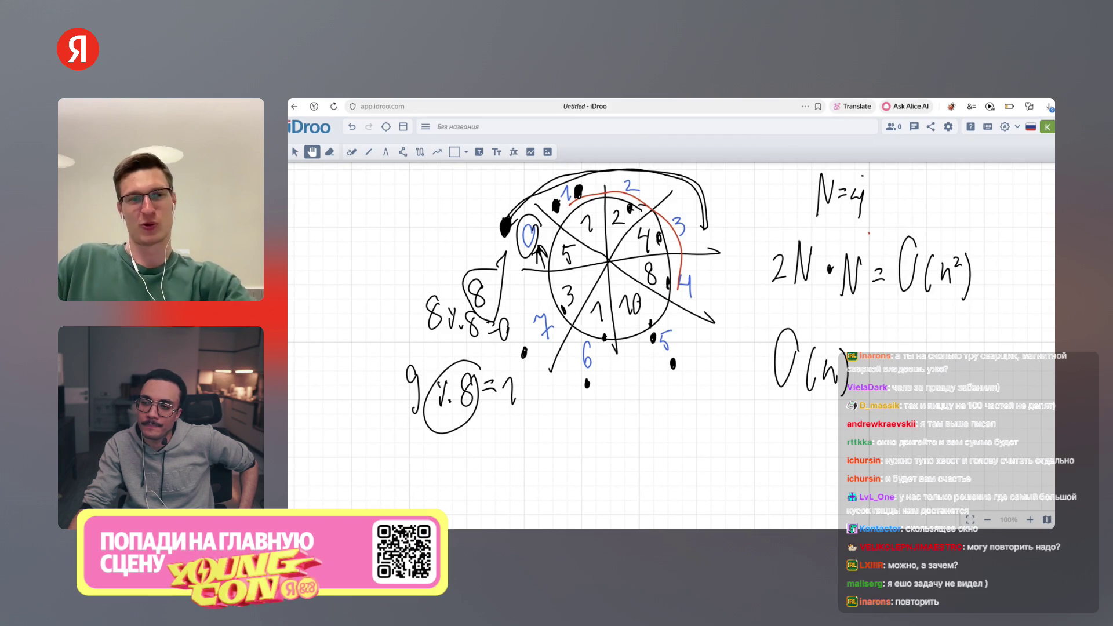
pyautogui.scroll(-1, 667, 348)
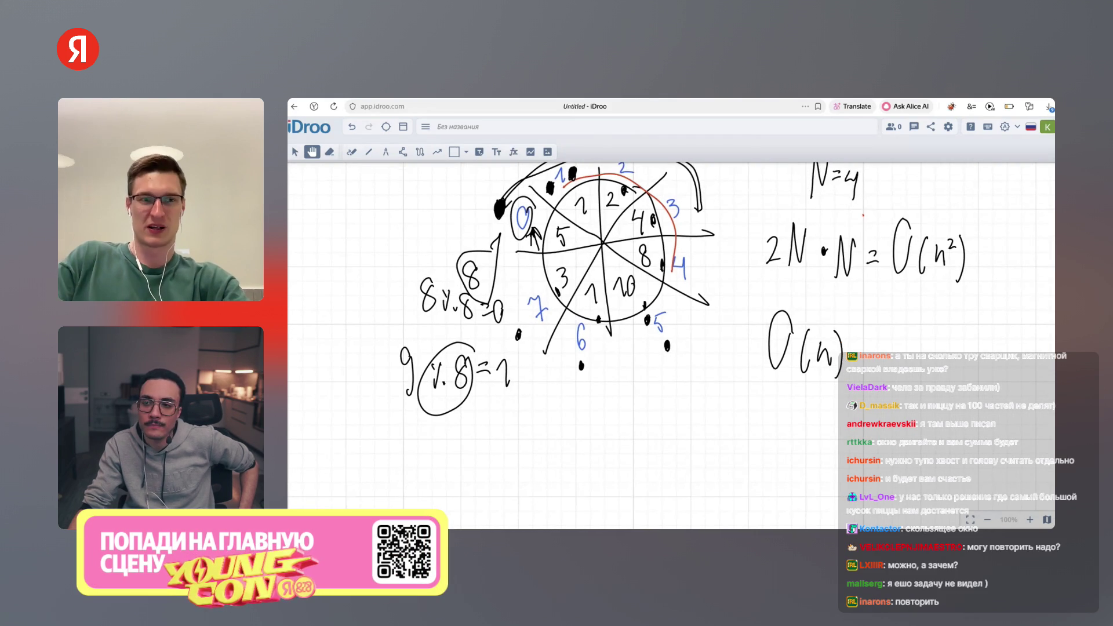
pyautogui.press('p')
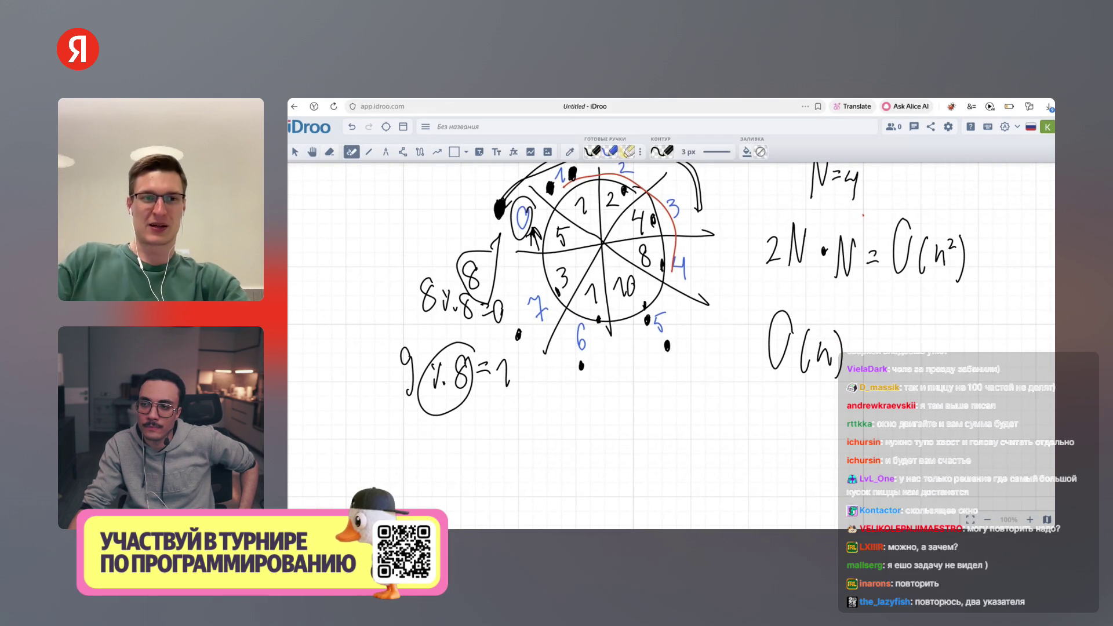
pyautogui.press('h')
pyautogui.scroll(5, 671, 345)
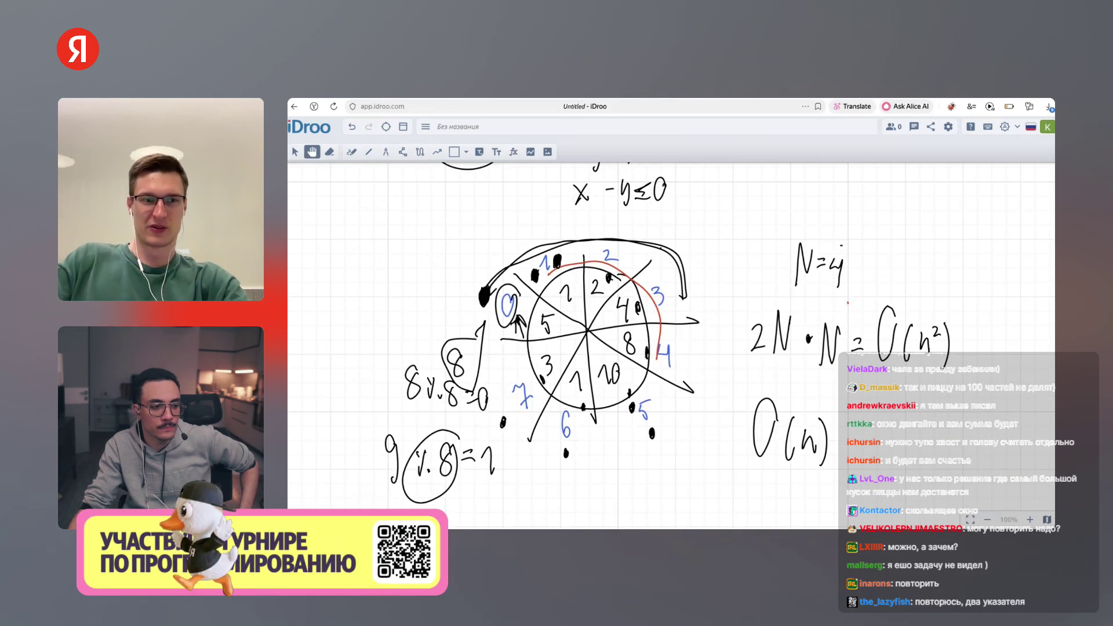
pyautogui.press('p')
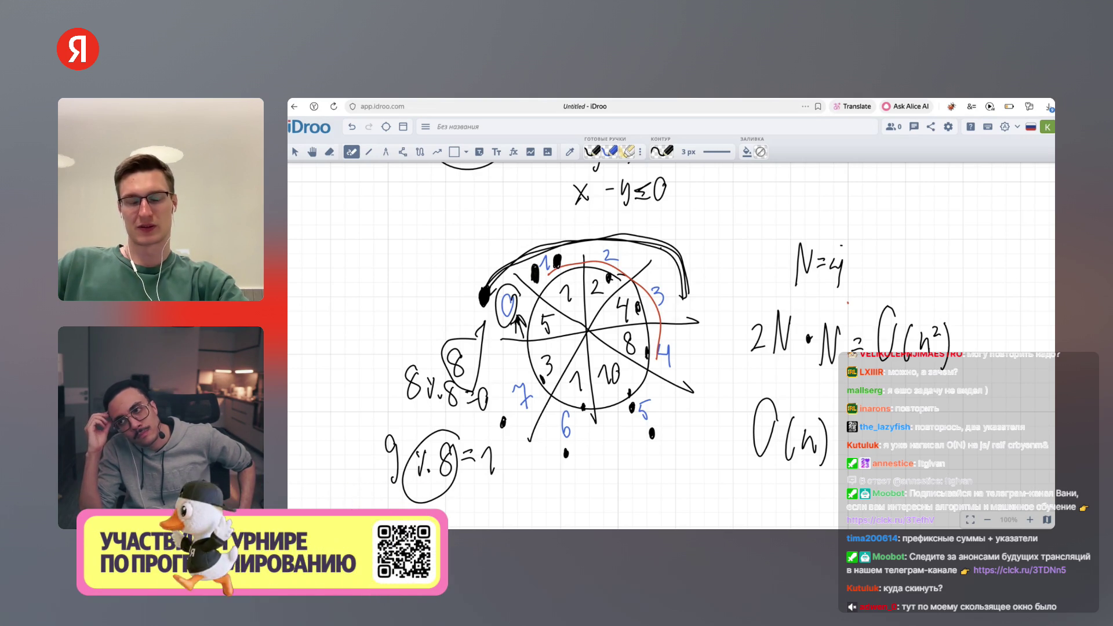
# Switch the stroke colour from red to green and circle the blue 3 in green
pyautogui.click(662, 151)
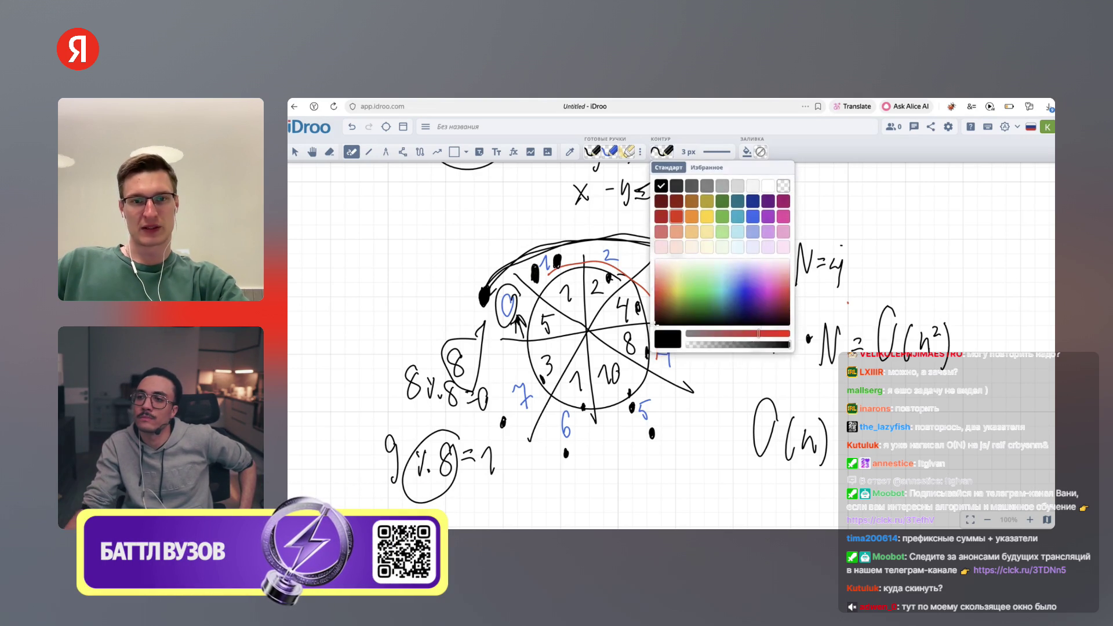
pyautogui.click(811, 185)
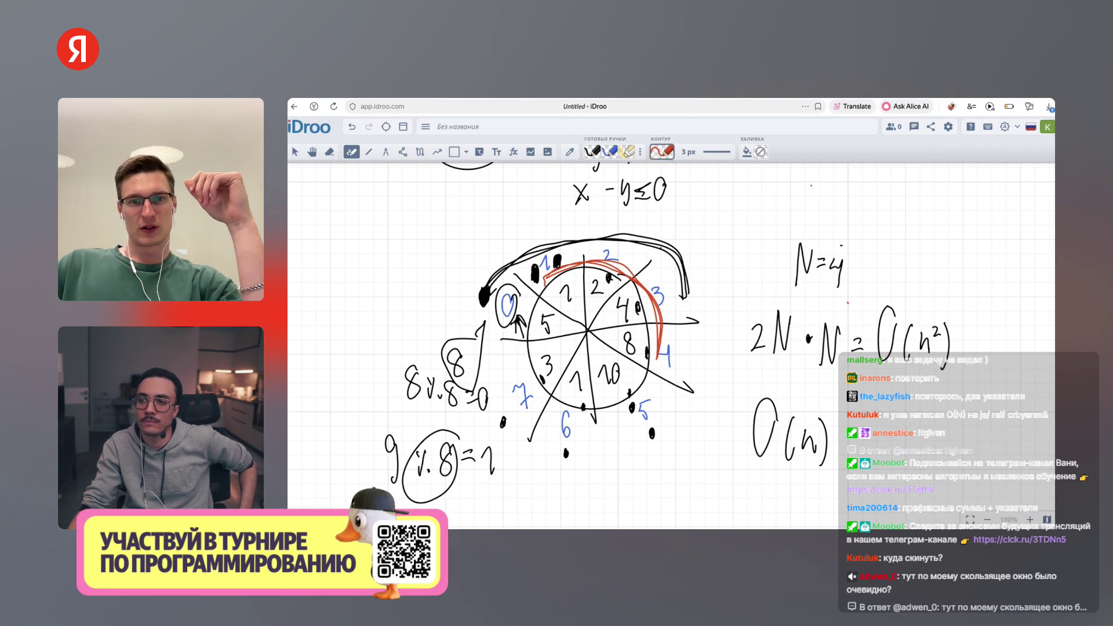
pyautogui.click(662, 152)
pyautogui.click(695, 290)
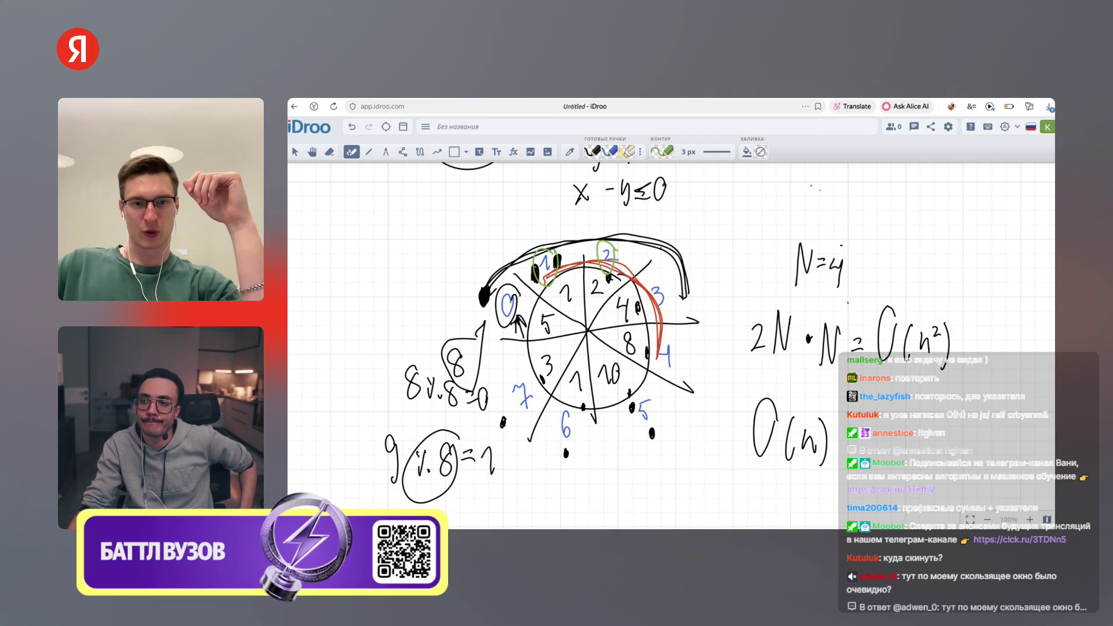
pyautogui.moveTo(665, 283); pyautogui.dragTo(662, 314)
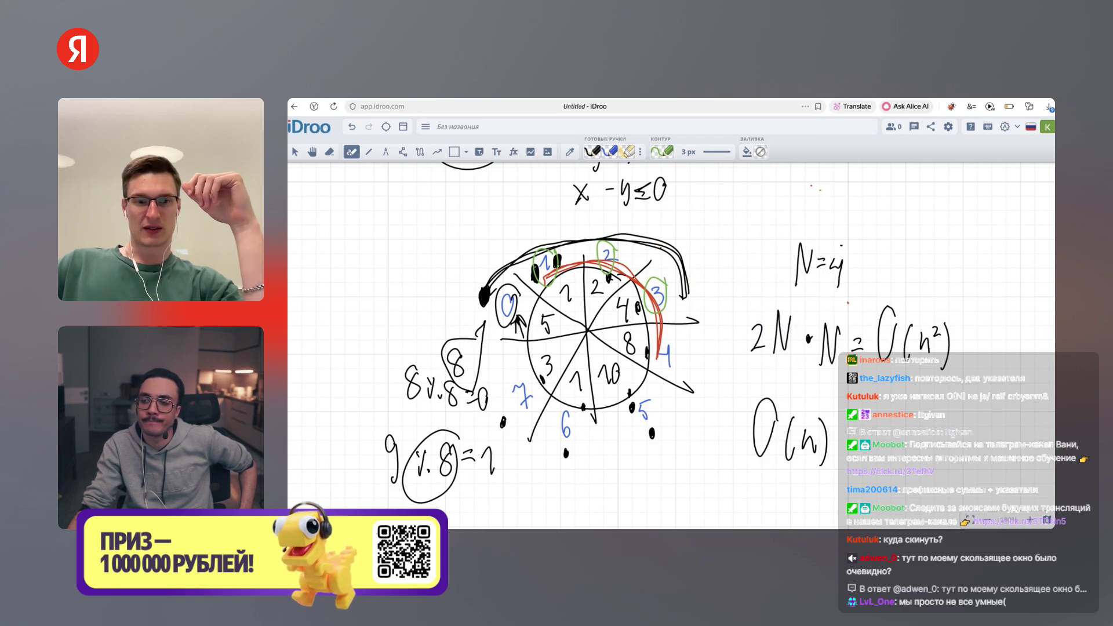
# Add a green mark, an arrow to the red 4, and write S − X and S
pyautogui.moveTo(489, 242); pyautogui.dragTo(504, 268)
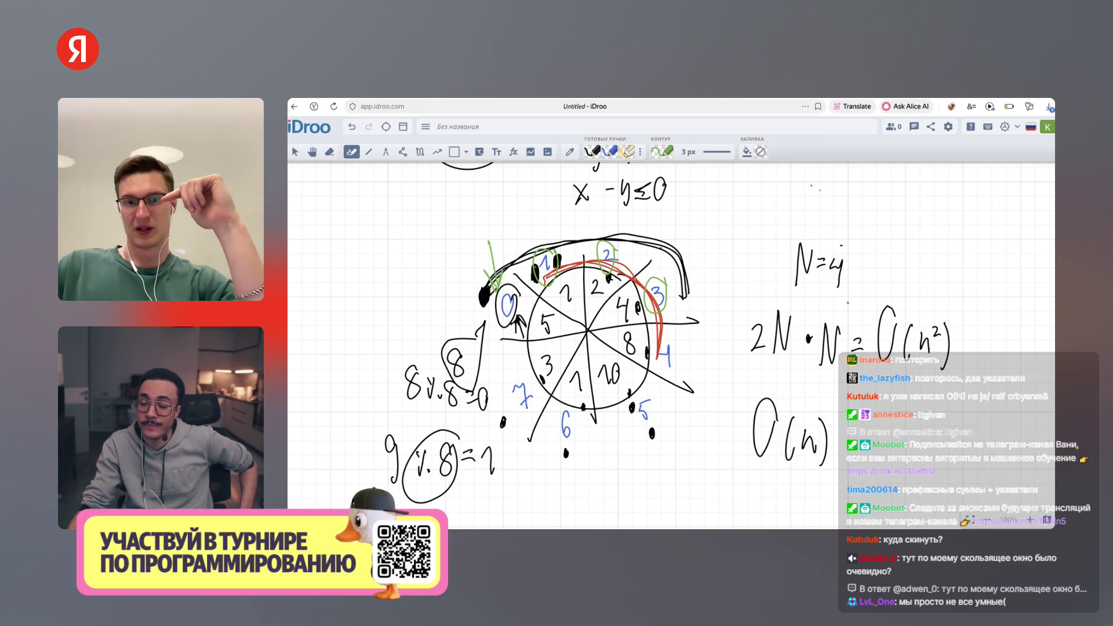
pyautogui.moveTo(724, 304)
pyautogui.mouseDown()
pyautogui.moveTo(678, 350)
pyautogui.moveTo(694, 348)
pyautogui.mouseUp()
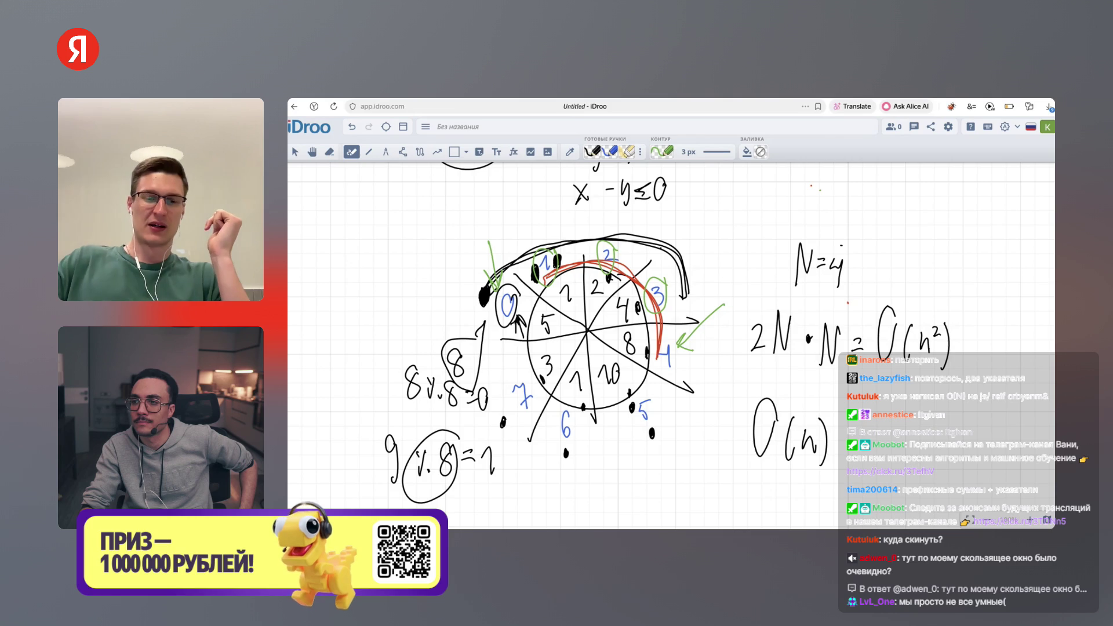
pyautogui.moveTo(353, 204); pyautogui.dragTo(343, 235)
pyautogui.moveTo(551, 219); pyautogui.dragTo(543, 234)
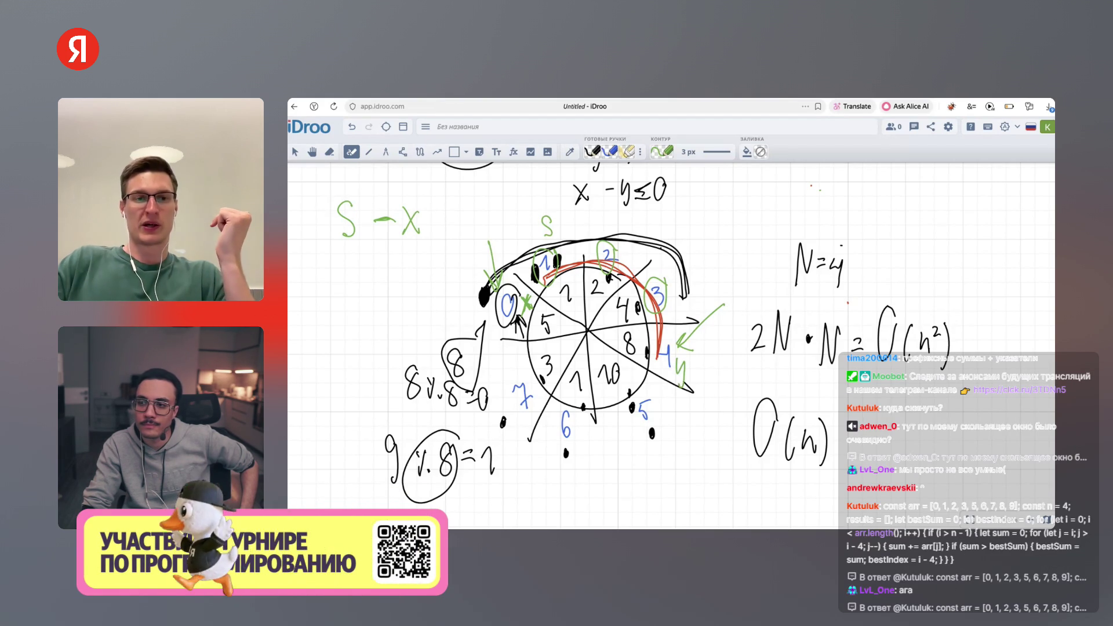
# Add a green plus after S − X and write S= before it, forming S = S − X + y
pyautogui.moveTo(428, 214); pyautogui.dragTo(428, 232)
pyautogui.moveTo(421, 224); pyautogui.dragTo(436, 223)
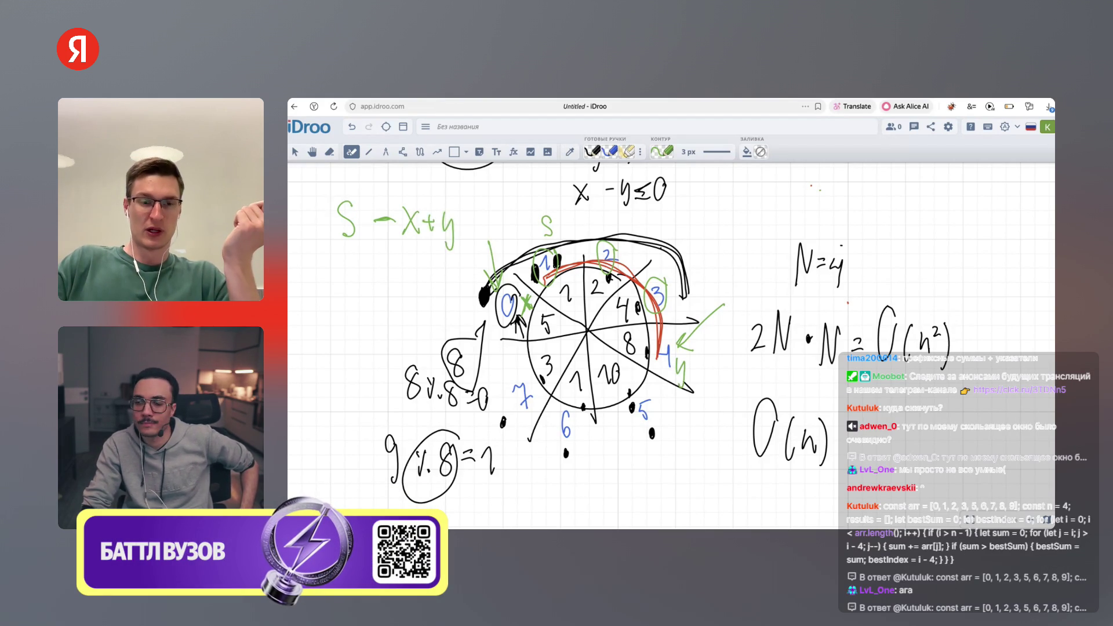
pyautogui.moveTo(300, 212)
pyautogui.mouseDown()
pyautogui.moveTo(292, 236)
pyautogui.moveTo(317, 221)
pyautogui.mouseUp()
pyautogui.moveTo(308, 231); pyautogui.dragTo(318, 229)
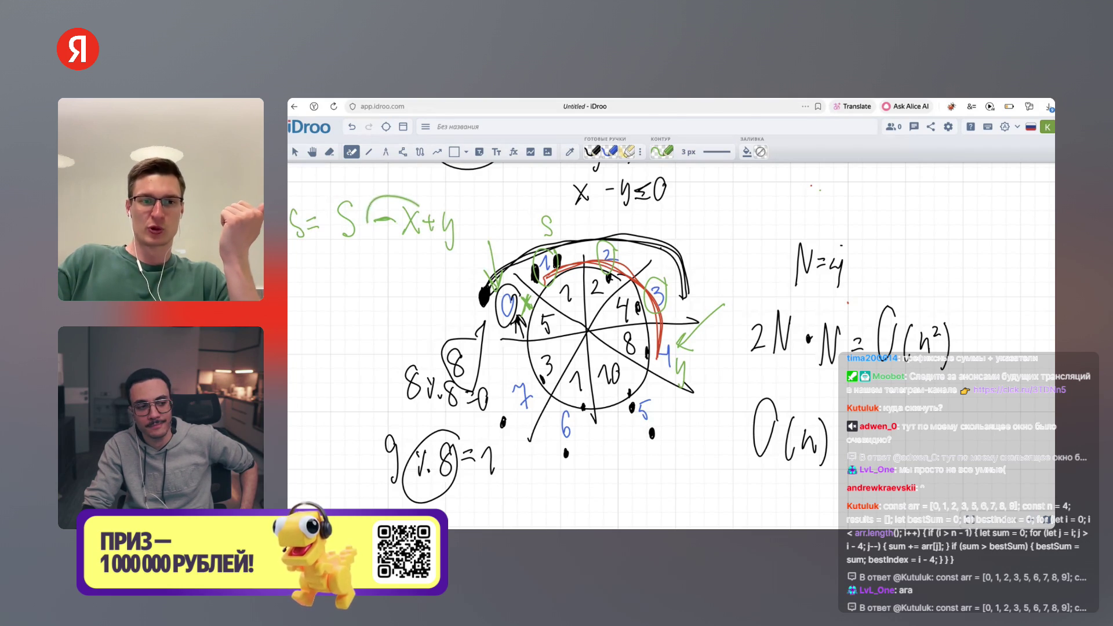
# Circle the −X and +y terms in green and loop a stroke around the wheel
pyautogui.moveTo(409, 202); pyautogui.dragTo(369, 229)
pyautogui.moveTo(450, 200)
pyautogui.mouseDown()
pyautogui.moveTo(432, 260)
pyautogui.moveTo(444, 261)
pyautogui.mouseUp()
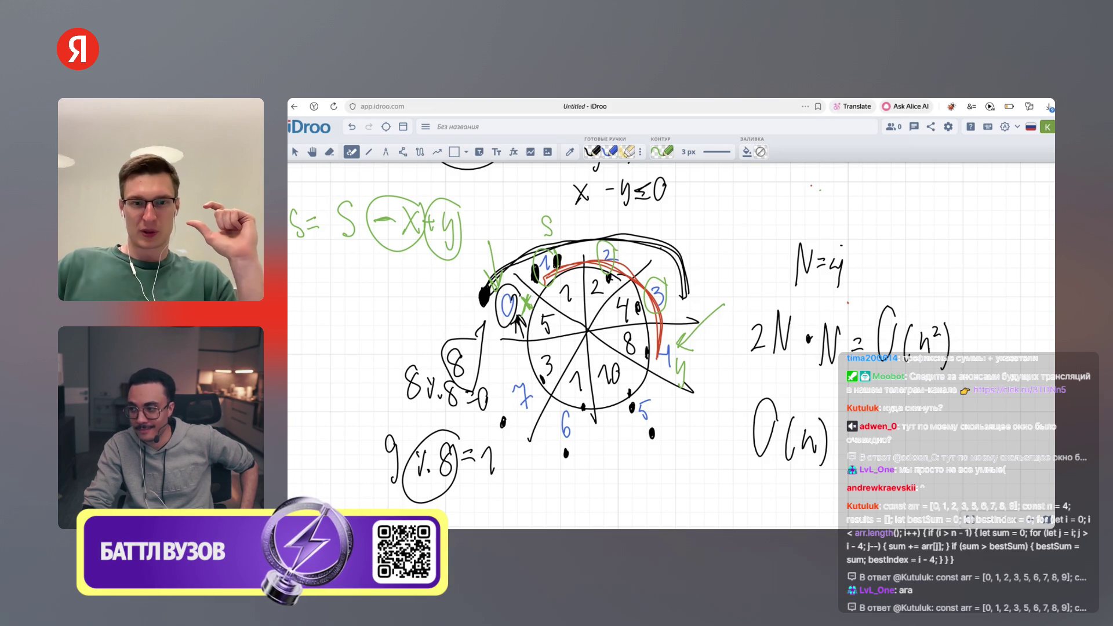
pyautogui.moveTo(678, 354)
pyautogui.mouseDown()
pyautogui.moveTo(630, 436)
pyautogui.moveTo(539, 406)
pyautogui.mouseUp()
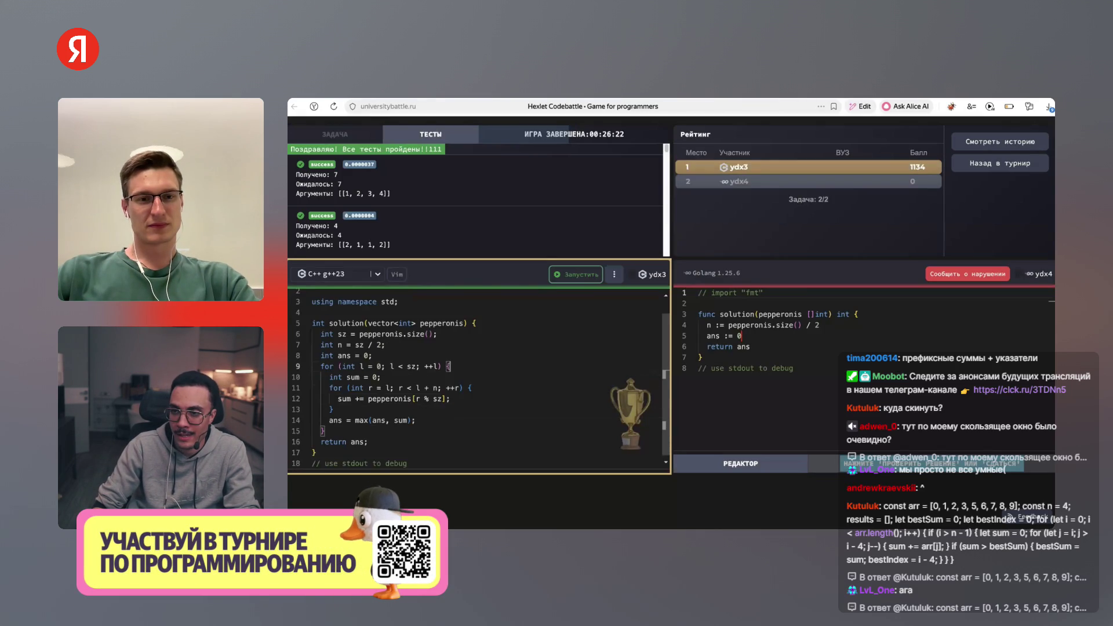
pyautogui.scroll(1, 475, 377)
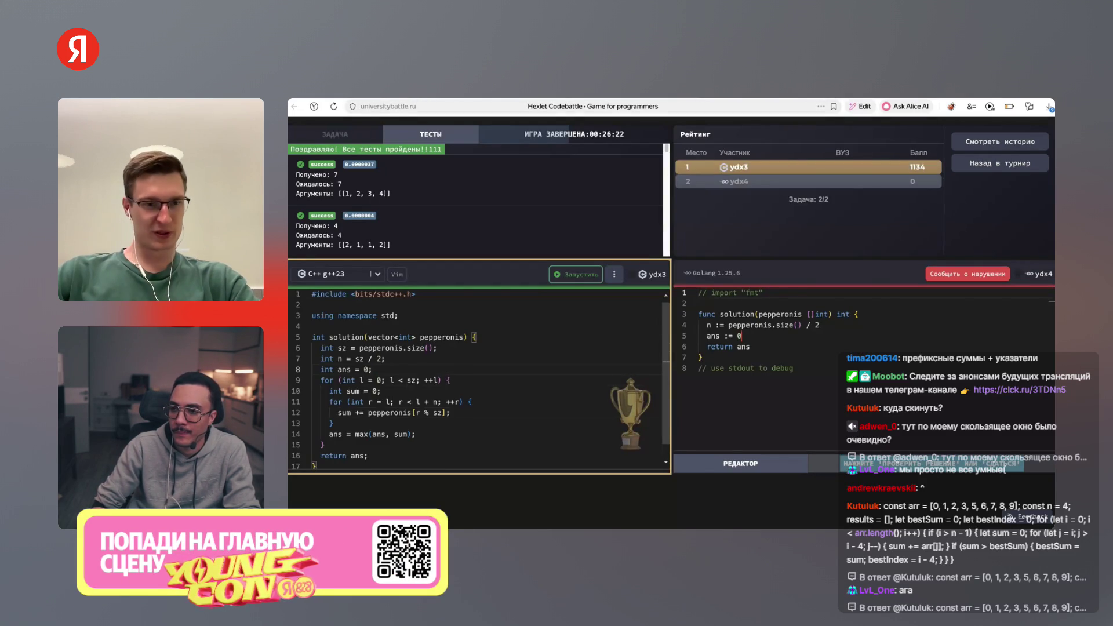
# Add int sum = 0 and a loop summing pepperonis[i] for the first n slices
pyautogui.click(334, 334)
pyautogui.click(372, 355)
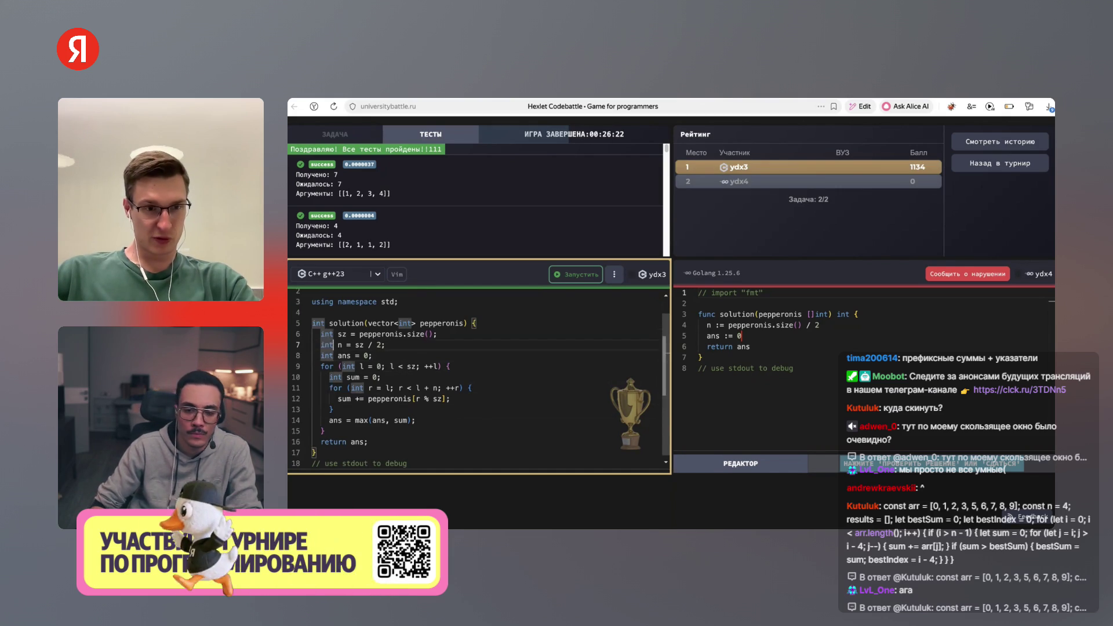
pyautogui.press('Return')
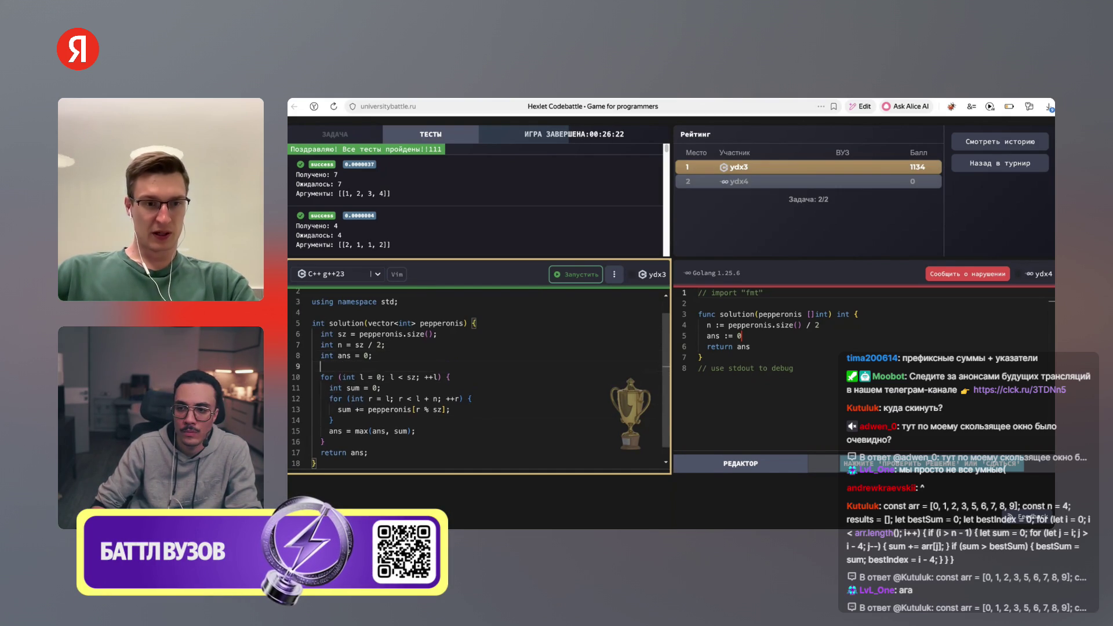
pyautogui.write('int sum =')
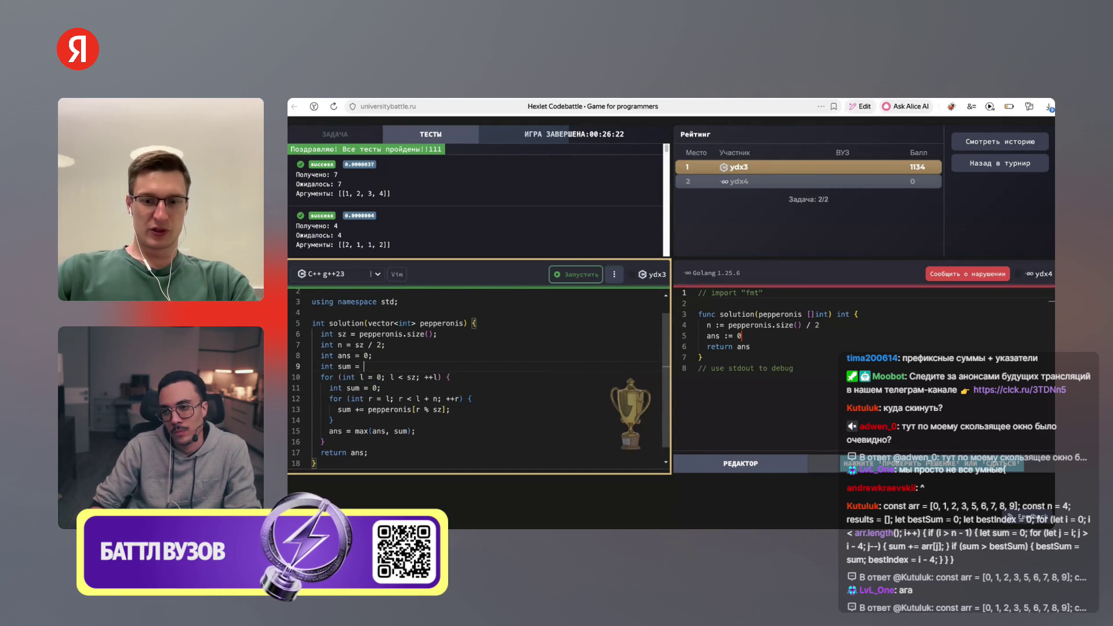
pyautogui.write(' 0;')
pyautogui.press('Return')
pyautogui.write('for (')
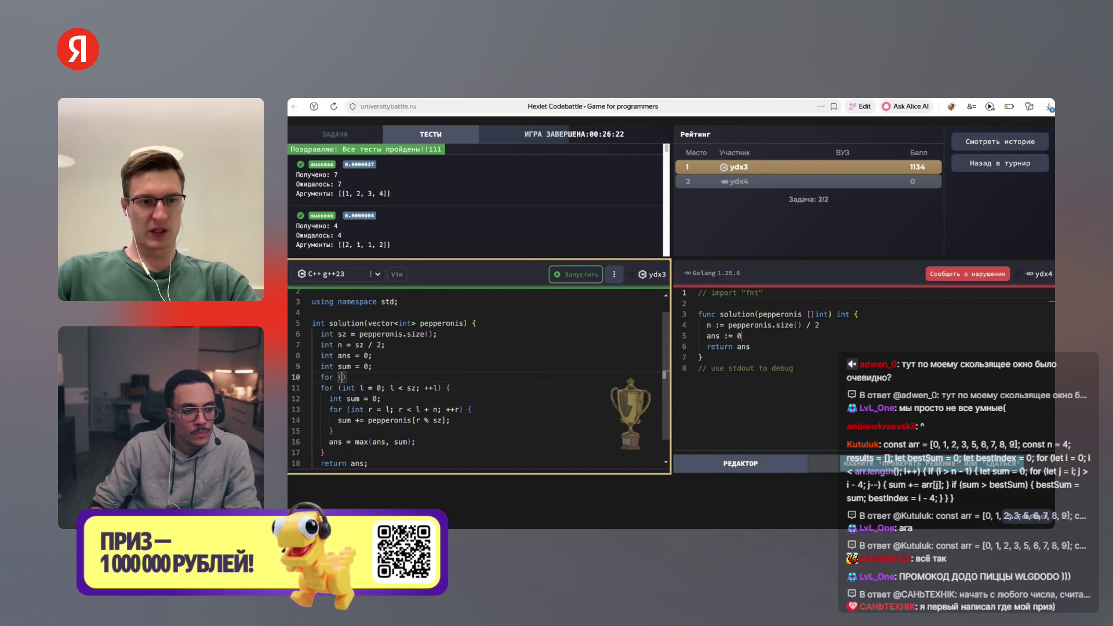
pyautogui.write('int i =')
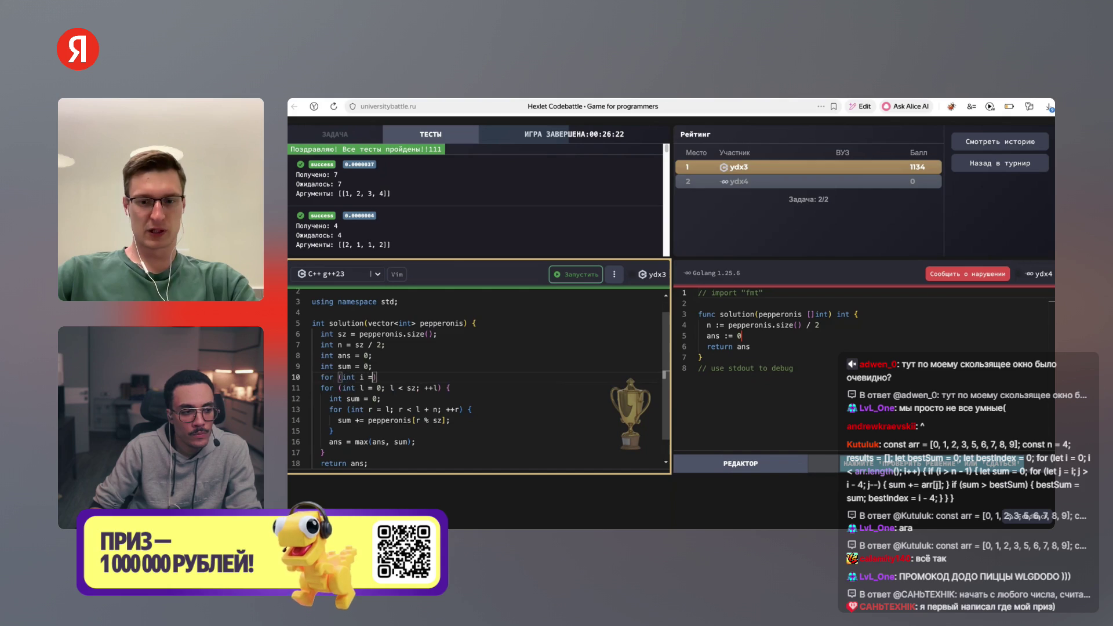
pyautogui.write(' 0; i < n; ++i) {')
pyautogui.press('Return')
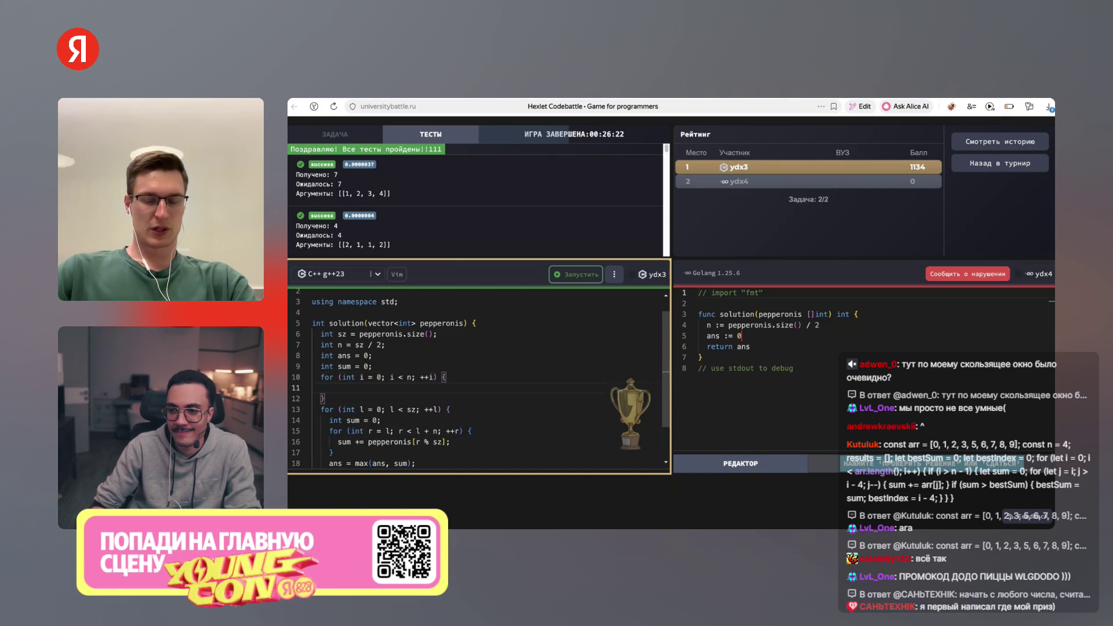
pyautogui.write('sum += a[')
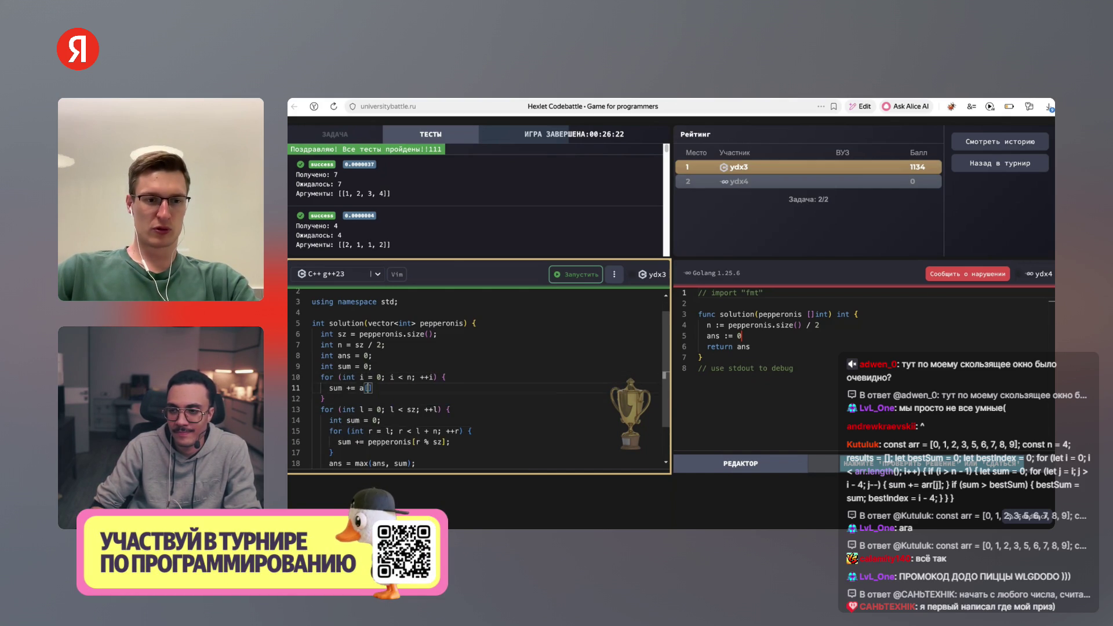
pyautogui.write('pepperonis')
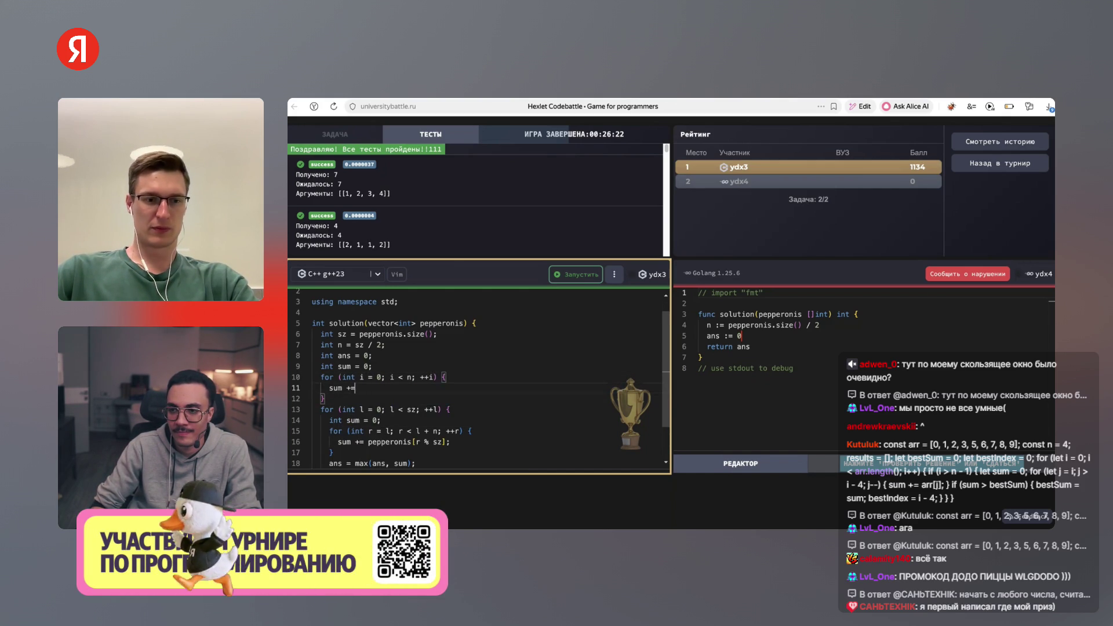
pyautogui.write('i];')
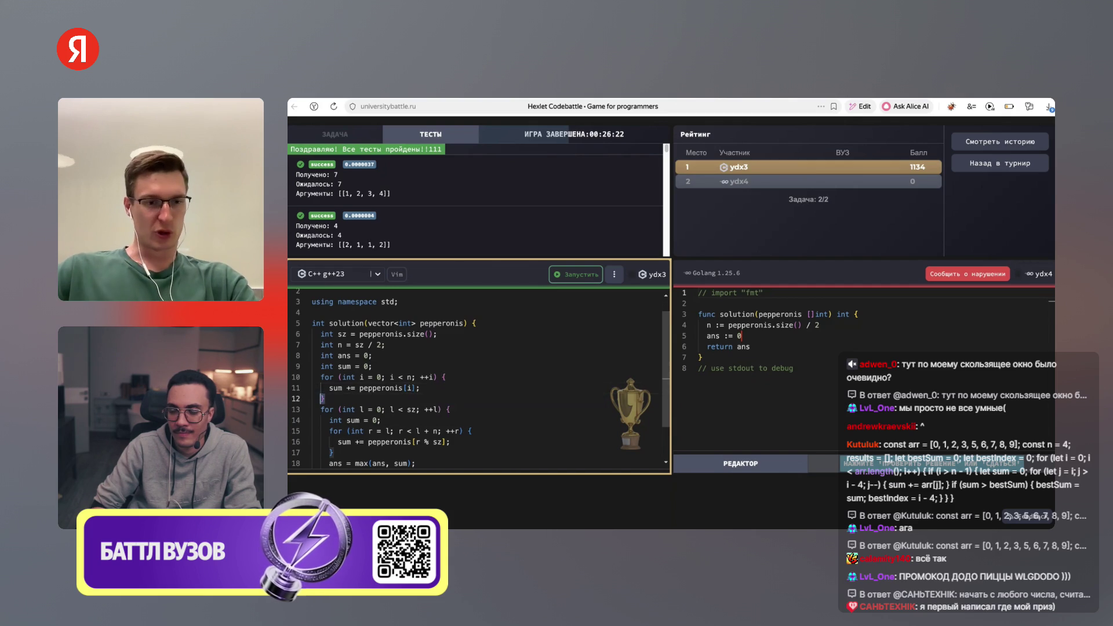
# Set ans = sum after that loop and start the window loop at l = 1
pyautogui.press('Return')
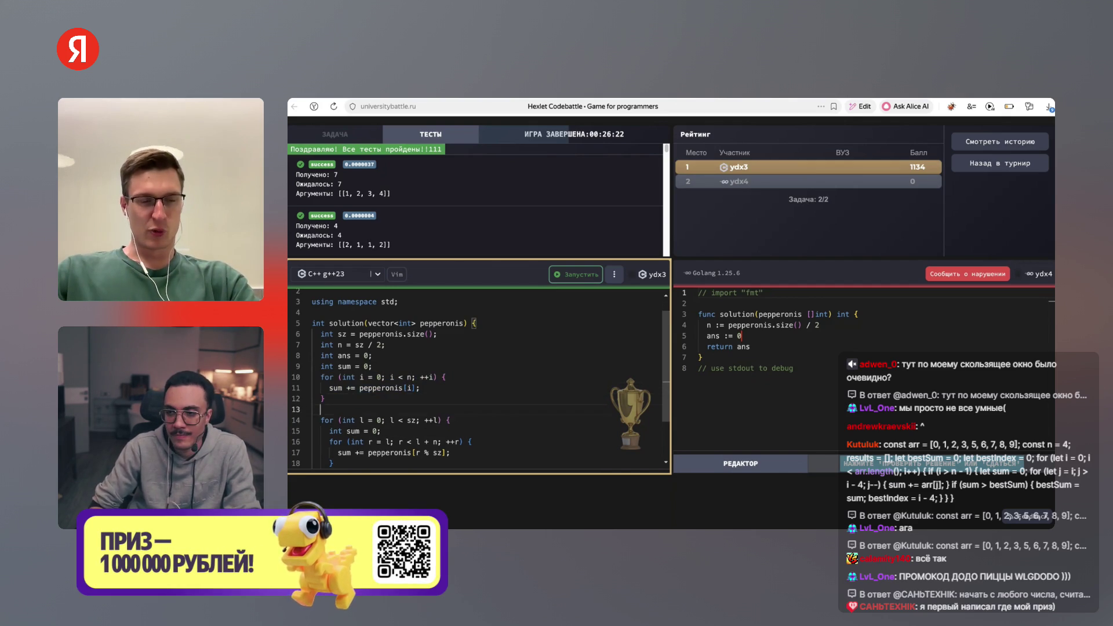
pyautogui.write('ans = sum;')
pyautogui.scroll(-2, 478, 377)
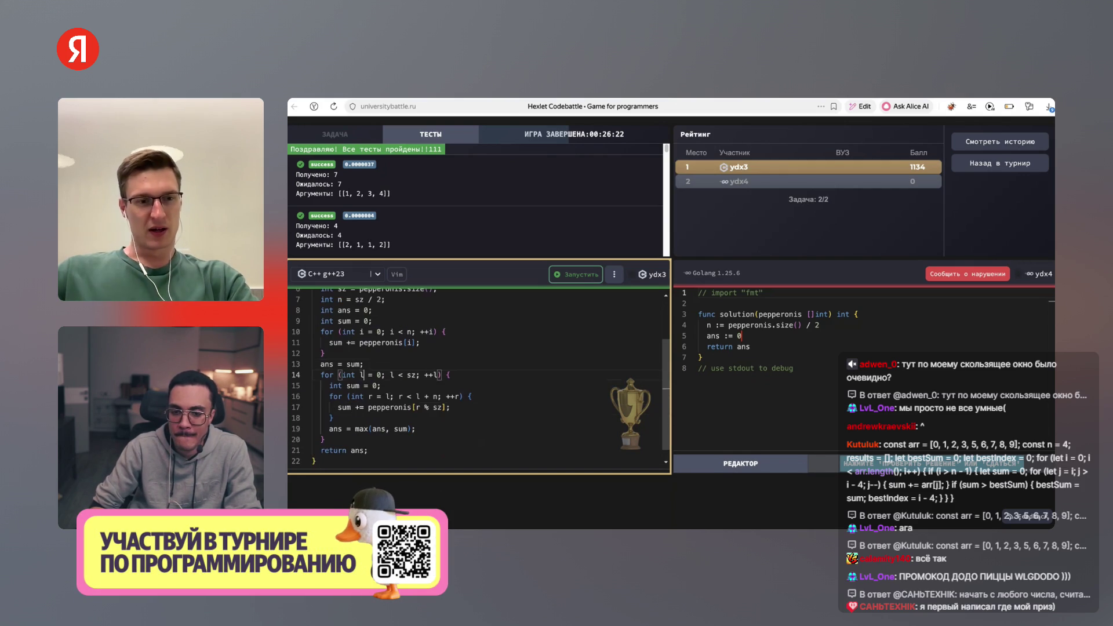
pyautogui.click(377, 374)
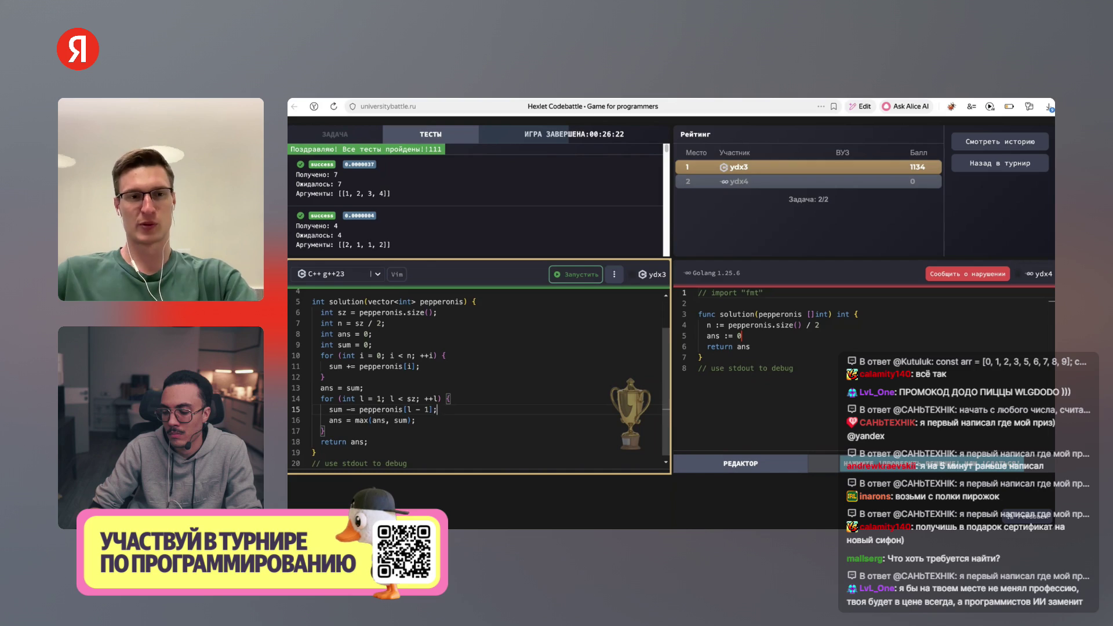
# Begin adding pepperonis[l + n - 1] to sum inside the window loop
pyautogui.press('Return')
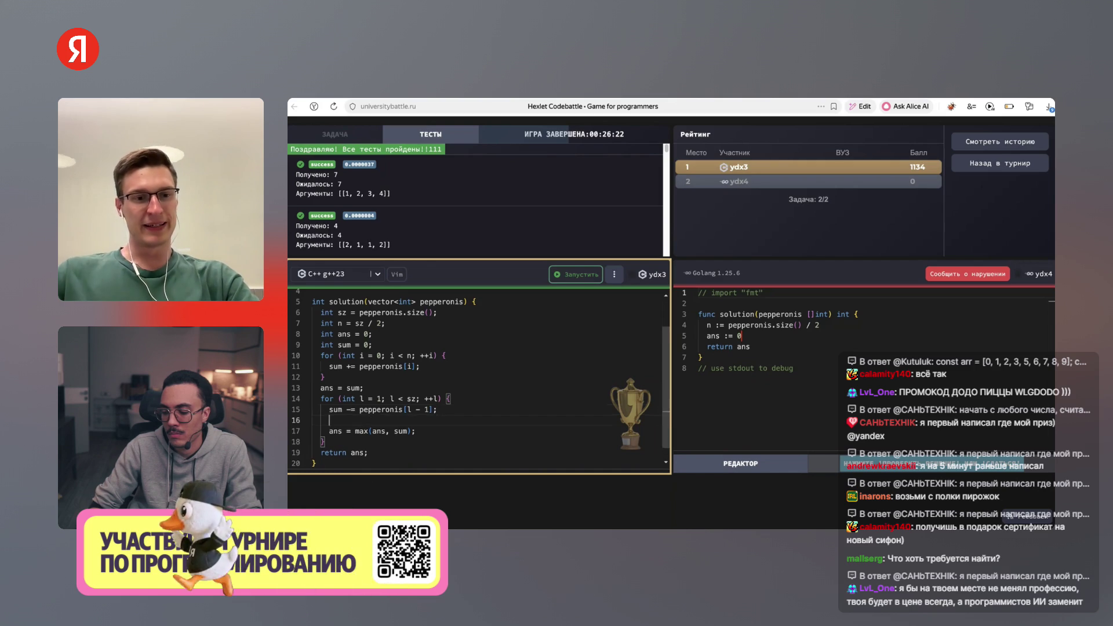
pyautogui.write('sum +=')
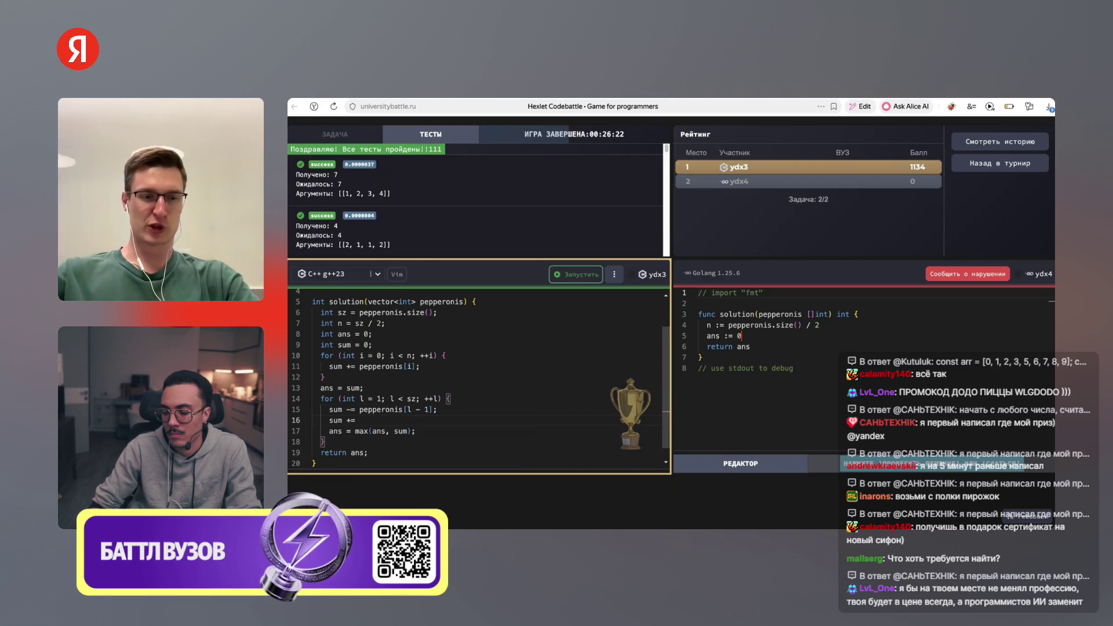
pyautogui.write(' per')
pyautogui.press('Tab')
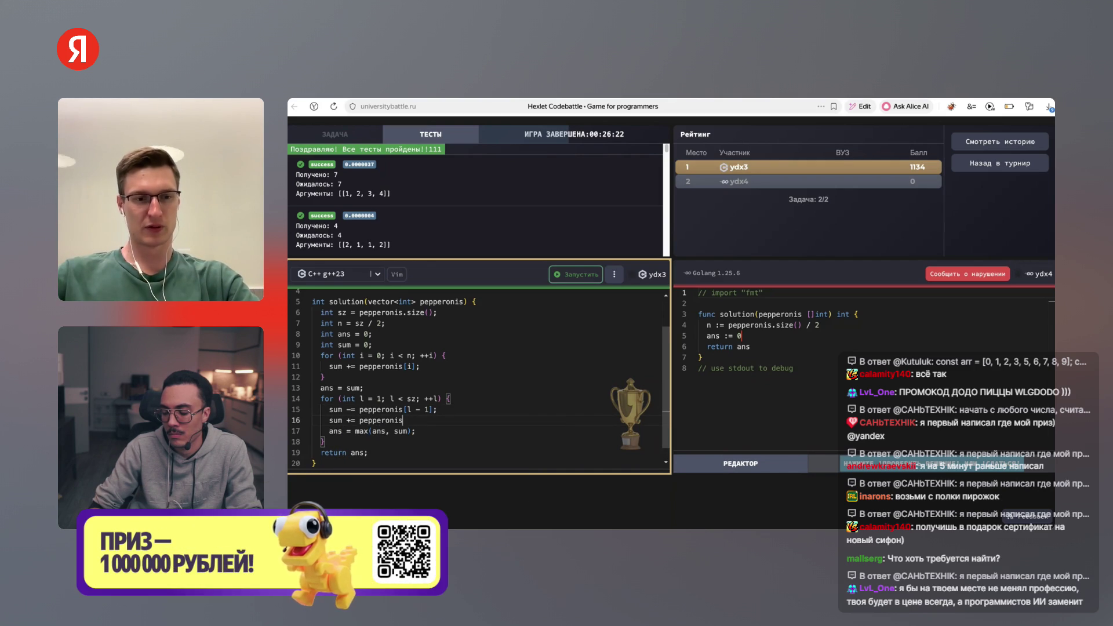
pyautogui.write('[')
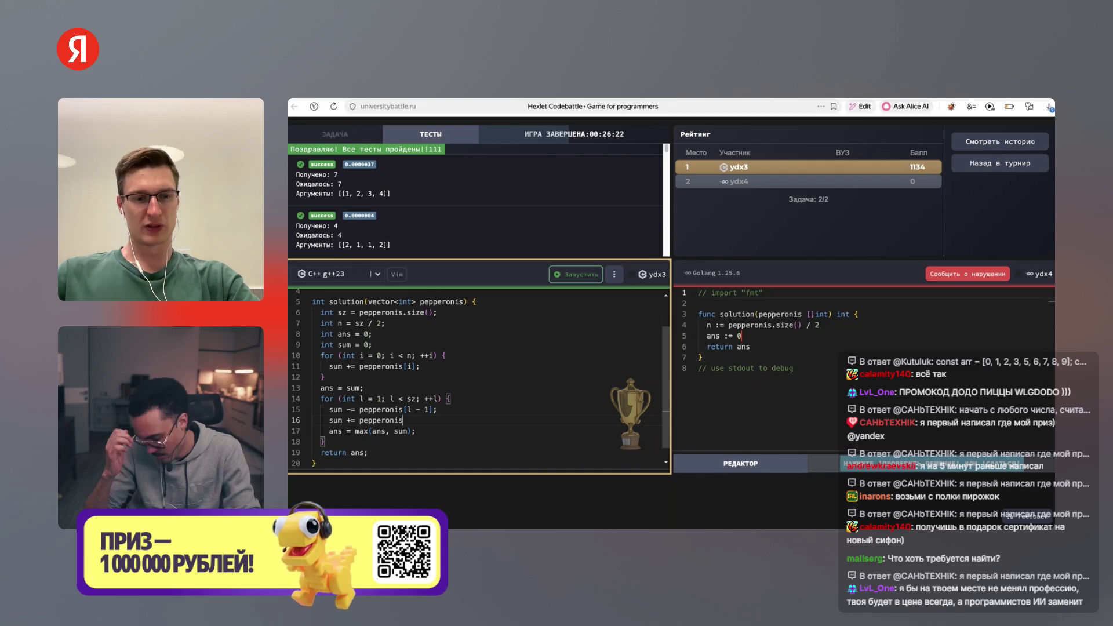
pyautogui.write('l ')
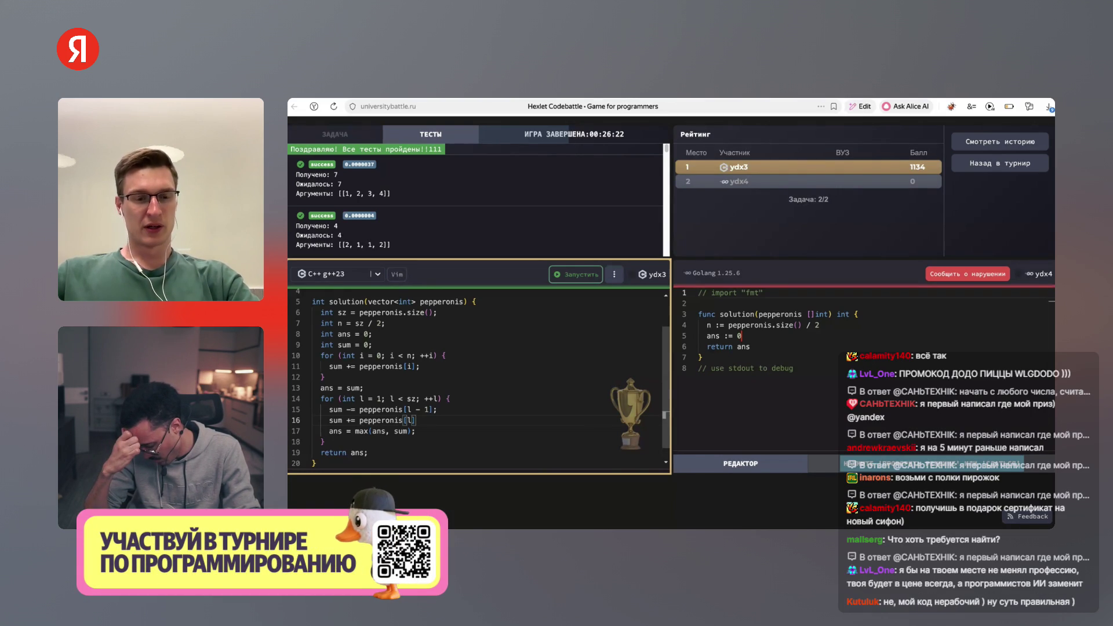
pyautogui.write('+')
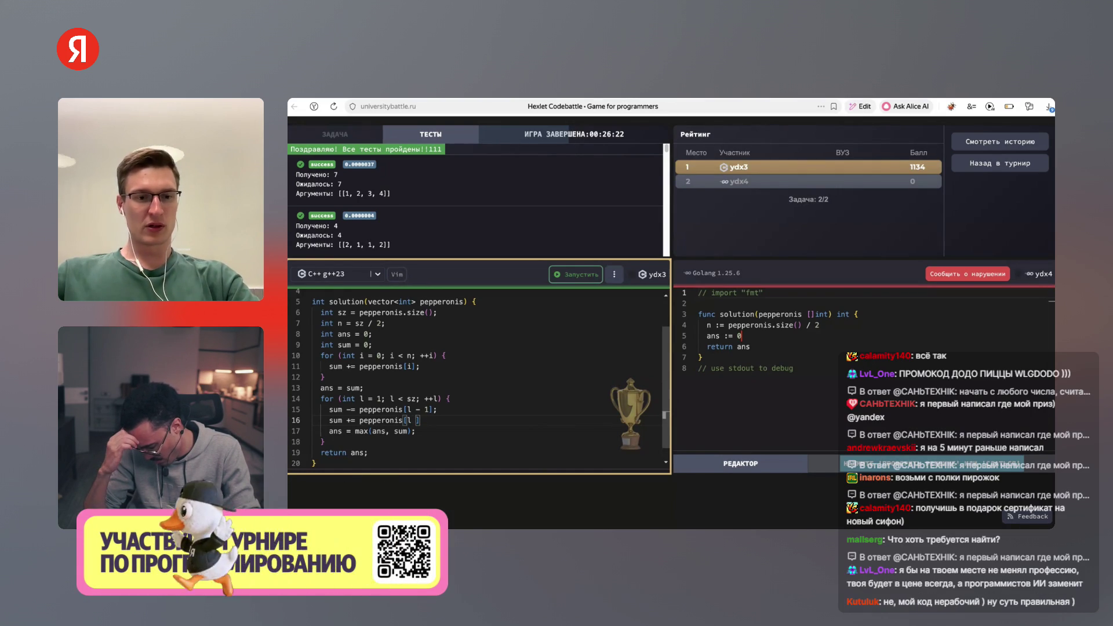
pyautogui.write(' n - 1')
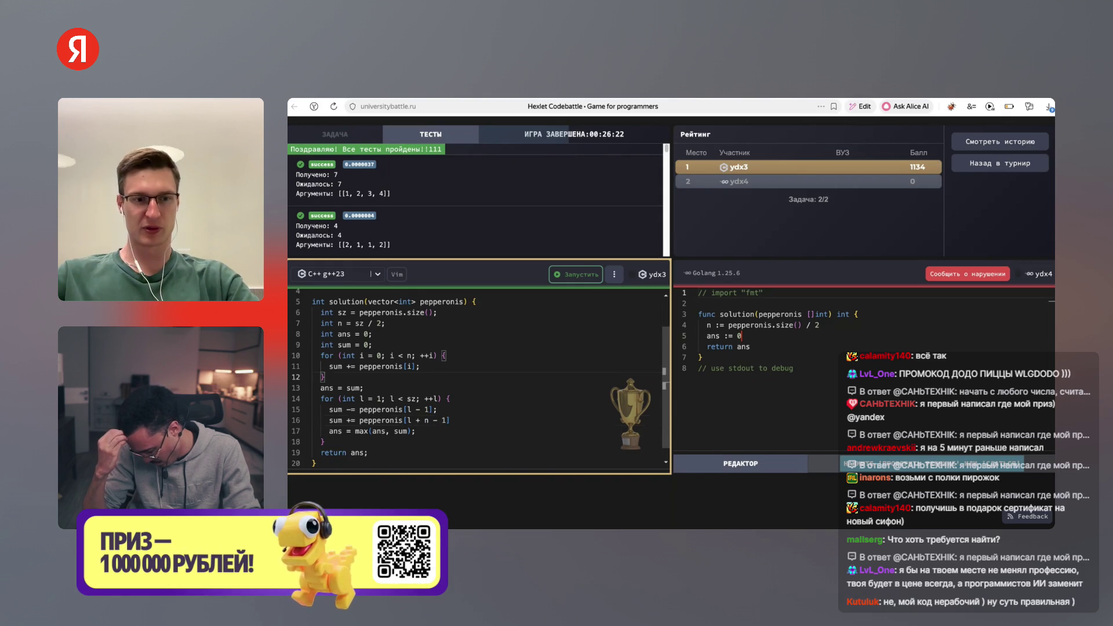
# Type scratch notes n = 2, l = 0, n + l = 2, n + l - 1 = 1 to check the last index
pyautogui.press('Return')
pyautogui.write('n = 2')
pyautogui.press('Return')
pyautogui.write('l =')
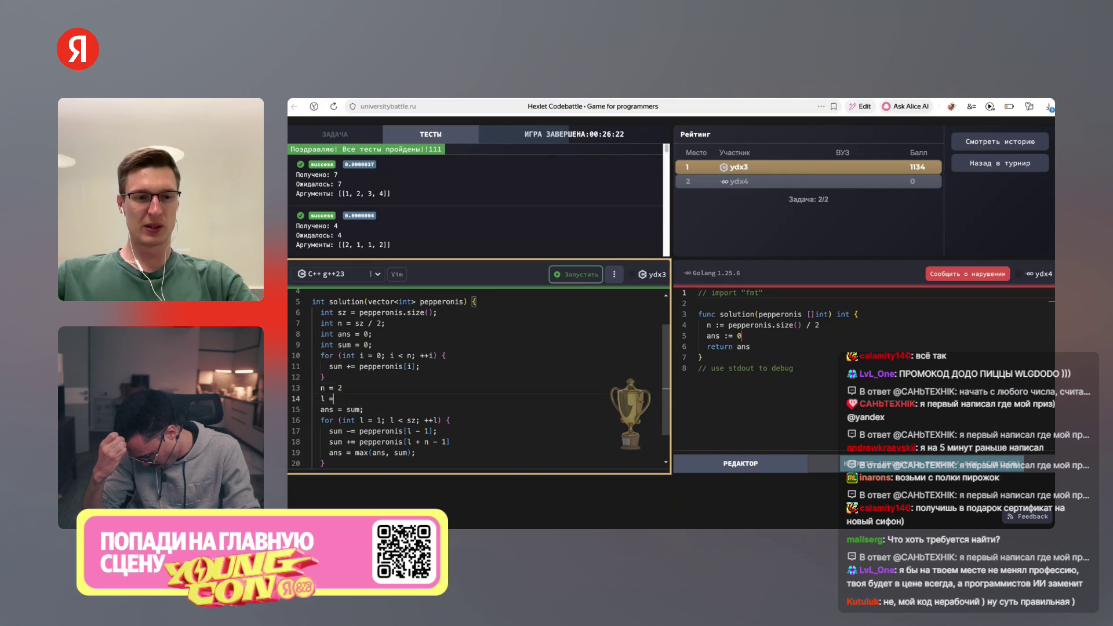
pyautogui.write(' 0')
pyautogui.press('Return')
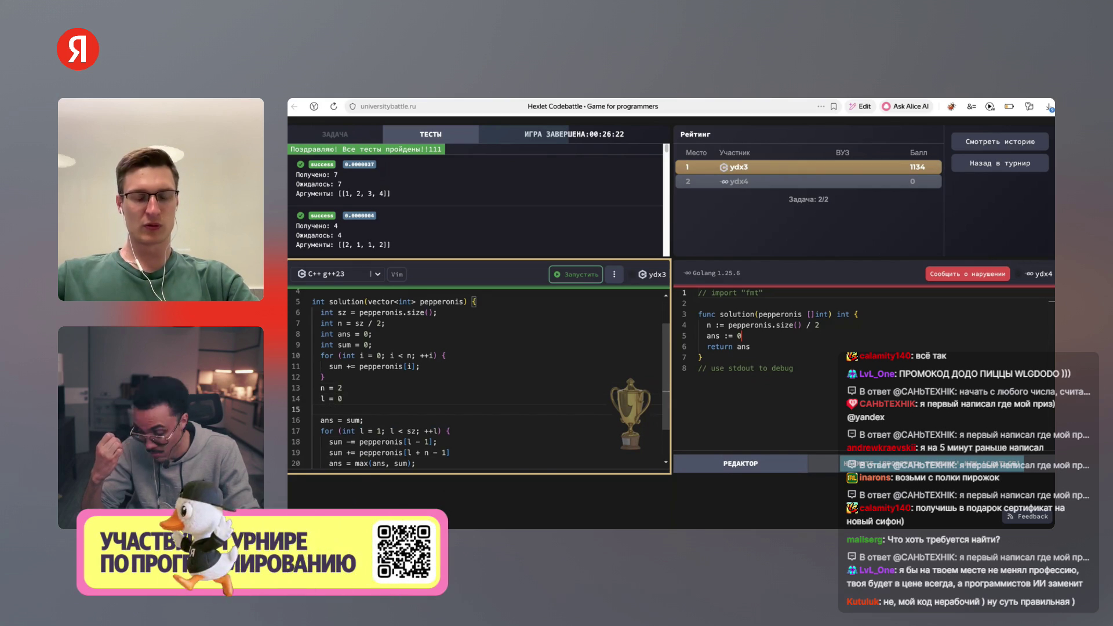
pyautogui.write('n + l = 2')
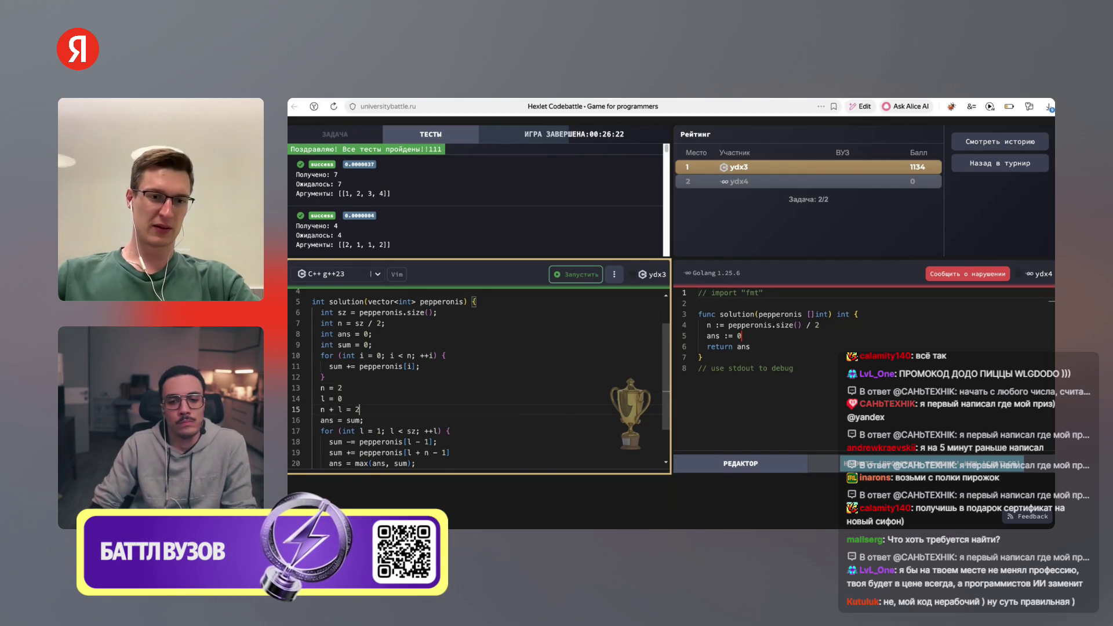
pyautogui.press('Return')
pyautogui.write('n + l - 1')
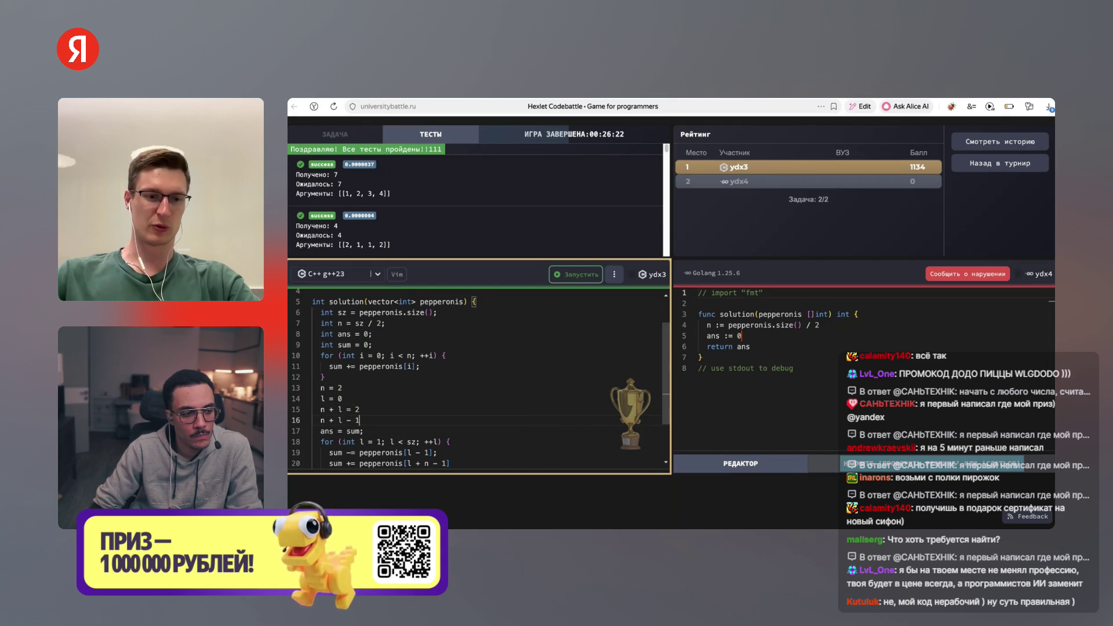
pyautogui.write(' = 1')
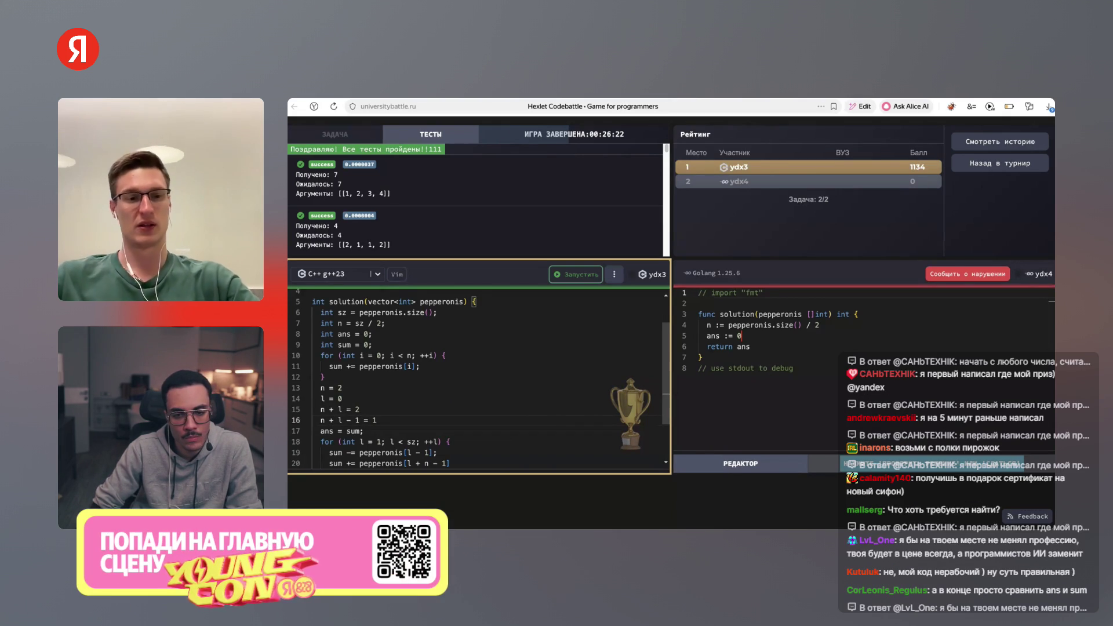
# Delete the scratch note lines and return to the added element's index on line 16
pyautogui.hotkey('shift', 'Up')
pyautogui.hotkey('shift', 'Up')
pyautogui.hotkey('shift', 'Up')
pyautogui.press('BackSpace')
pyautogui.press('BackSpace')
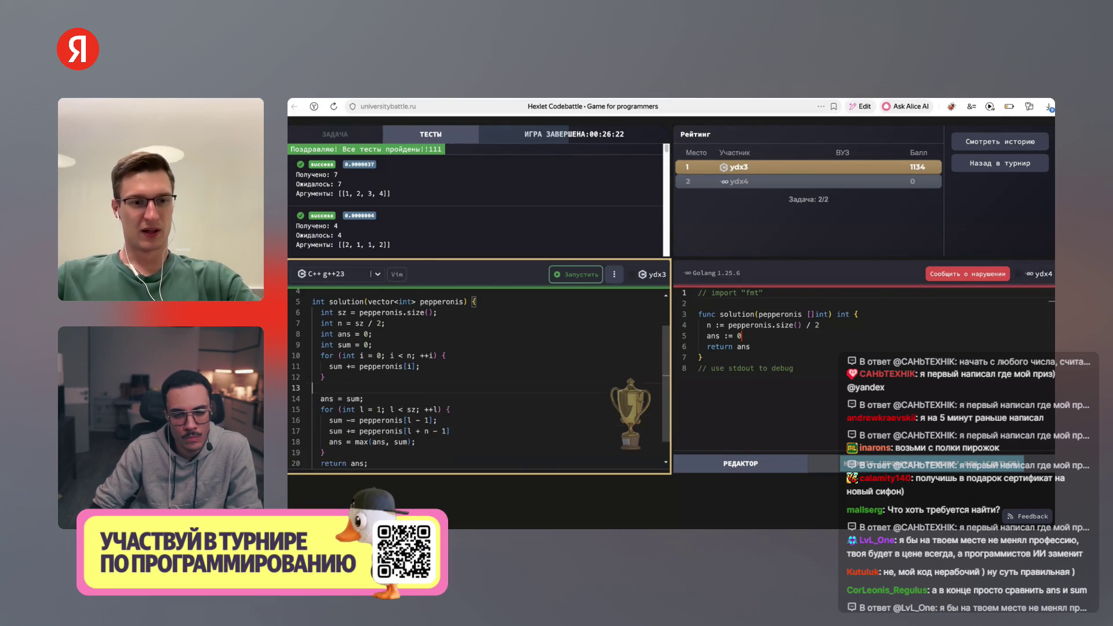
pyautogui.press('Down')
pyautogui.press('Down')
pyautogui.click(408, 420)
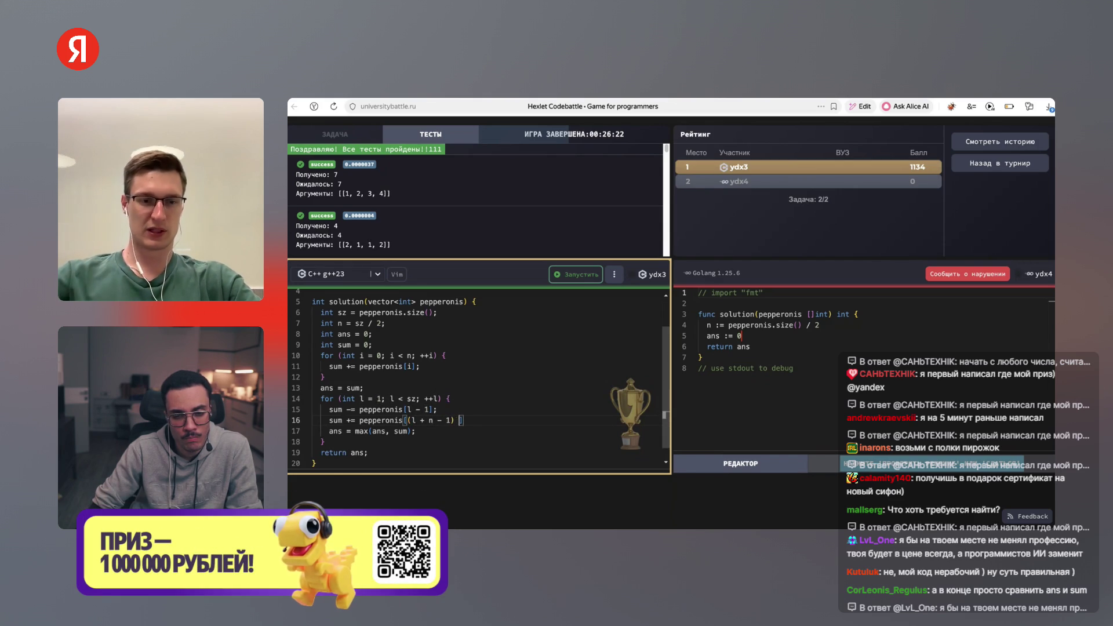
# Complete the line-16 index as pepperonis[(l + n - 1) % sz];
pyautogui.write('sz')
pyautogui.press('End')
pyautogui.write(';')
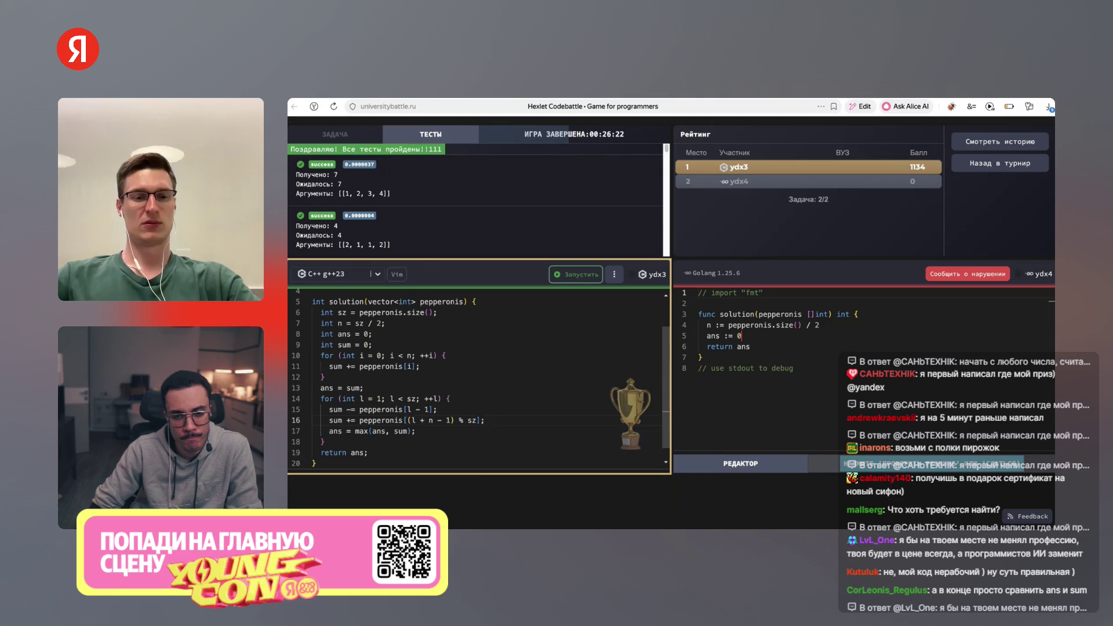
# Highlight the % sz part and run the tests, which all pass
pyautogui.click(452, 421)
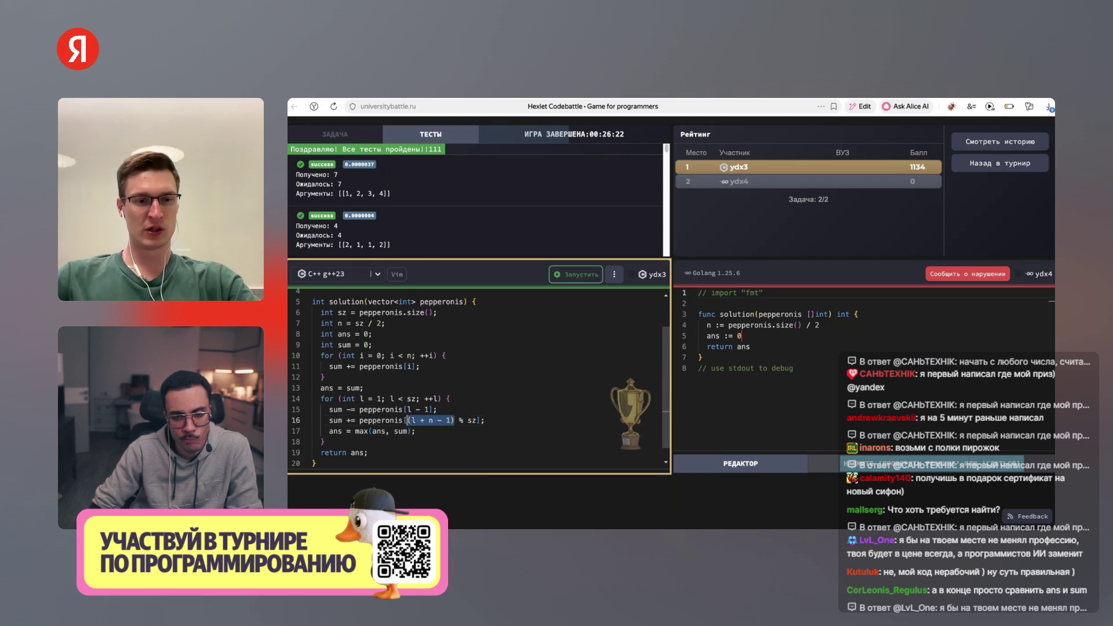
pyautogui.click(460, 420)
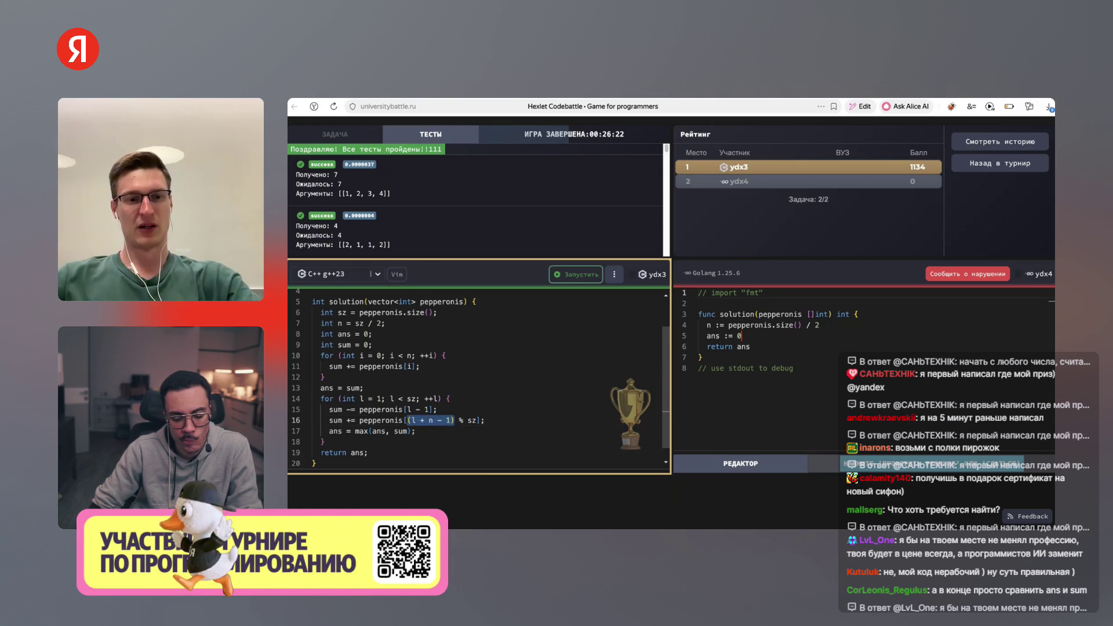
pyautogui.moveTo(461, 421); pyautogui.dragTo(472, 420)
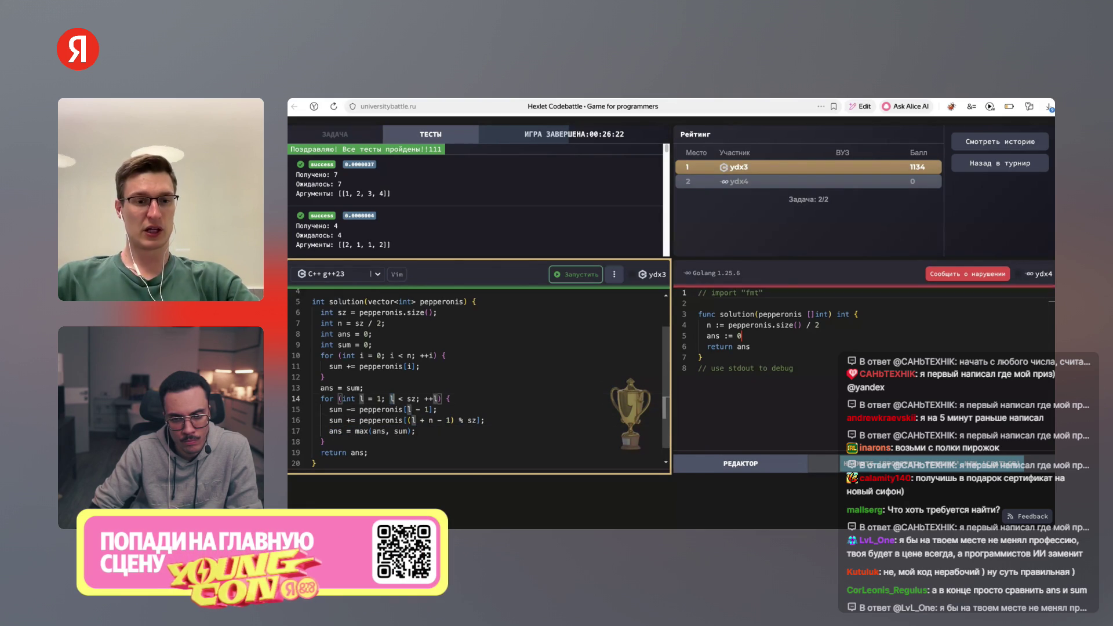
pyautogui.hotkey('ctrl', 'Return')
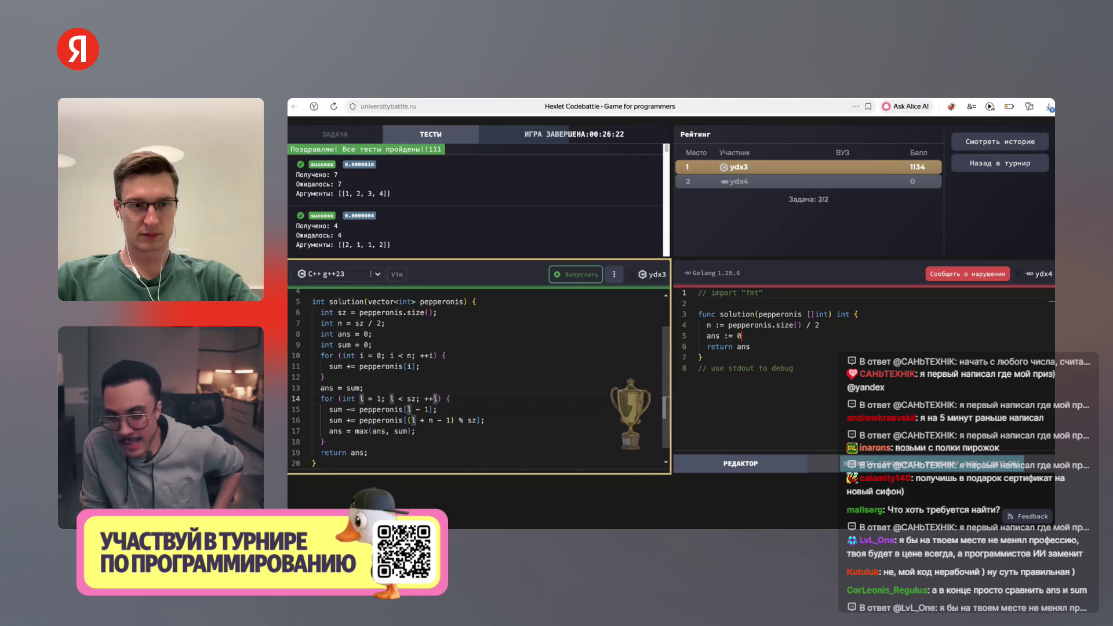
pyautogui.scroll(-5, 475, 200)
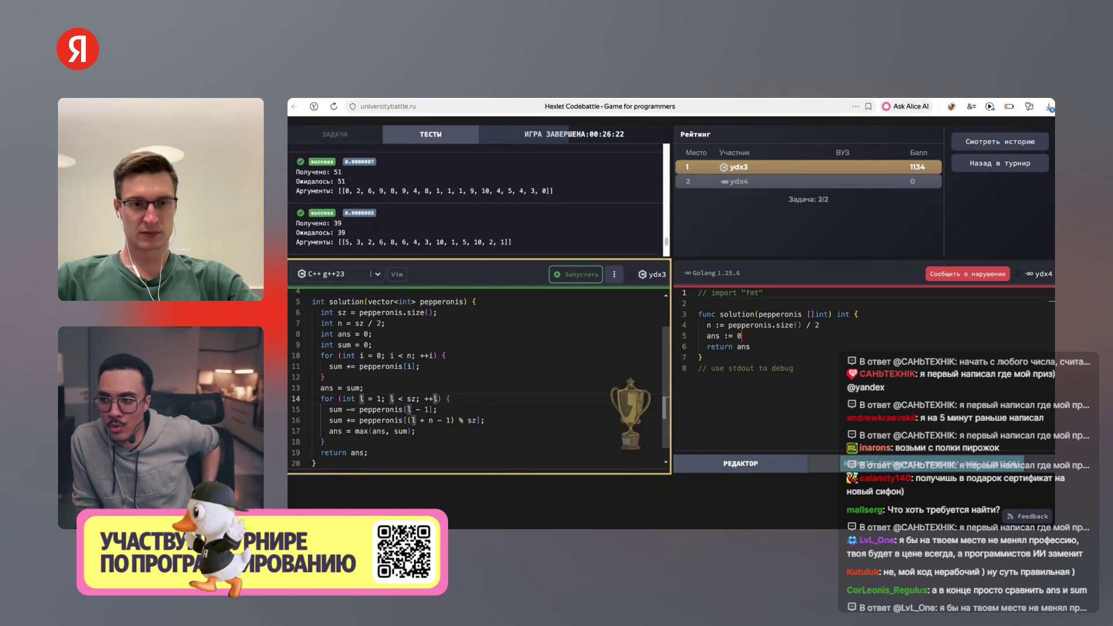
pyautogui.scroll(5, 476, 200)
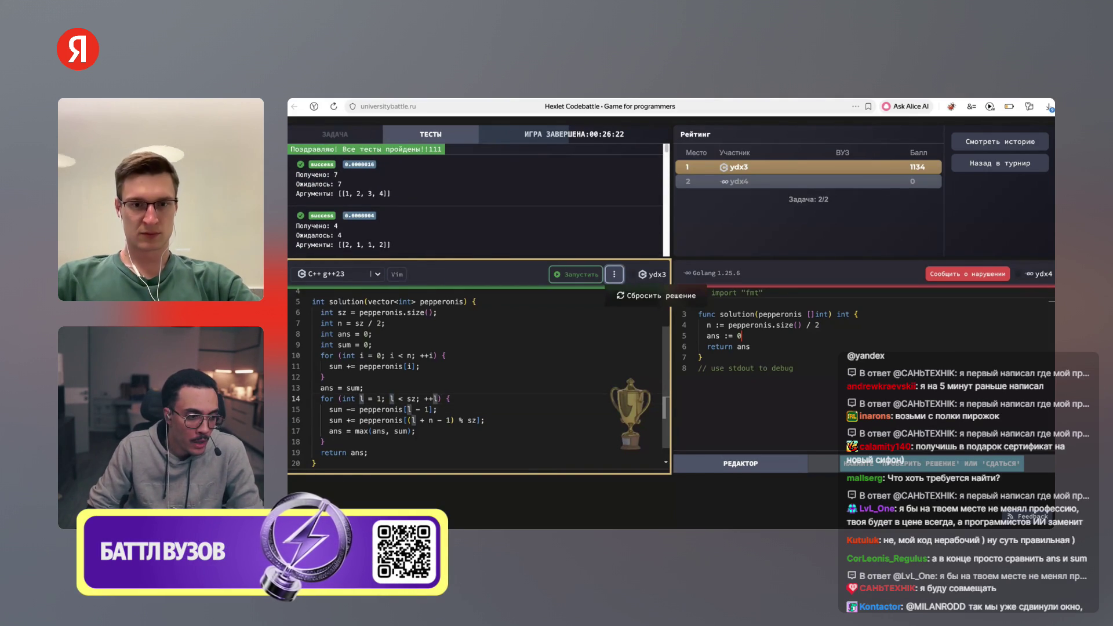
pyautogui.click(445, 355)
pyautogui.hotkey('ctrl', 'a')
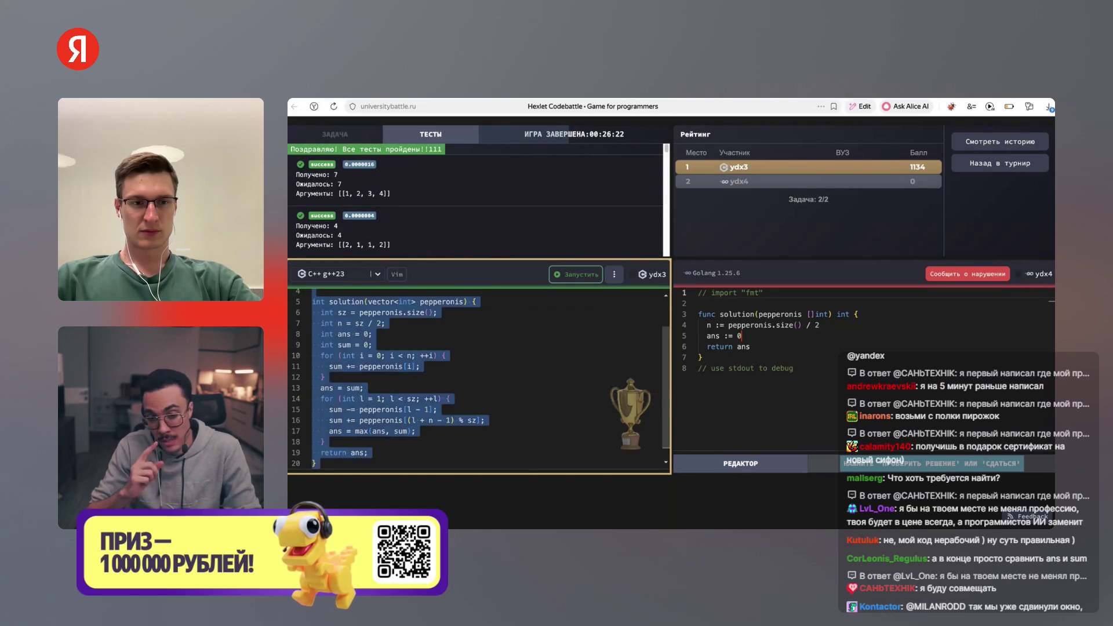
pyautogui.click(614, 275)
pyautogui.click(656, 296)
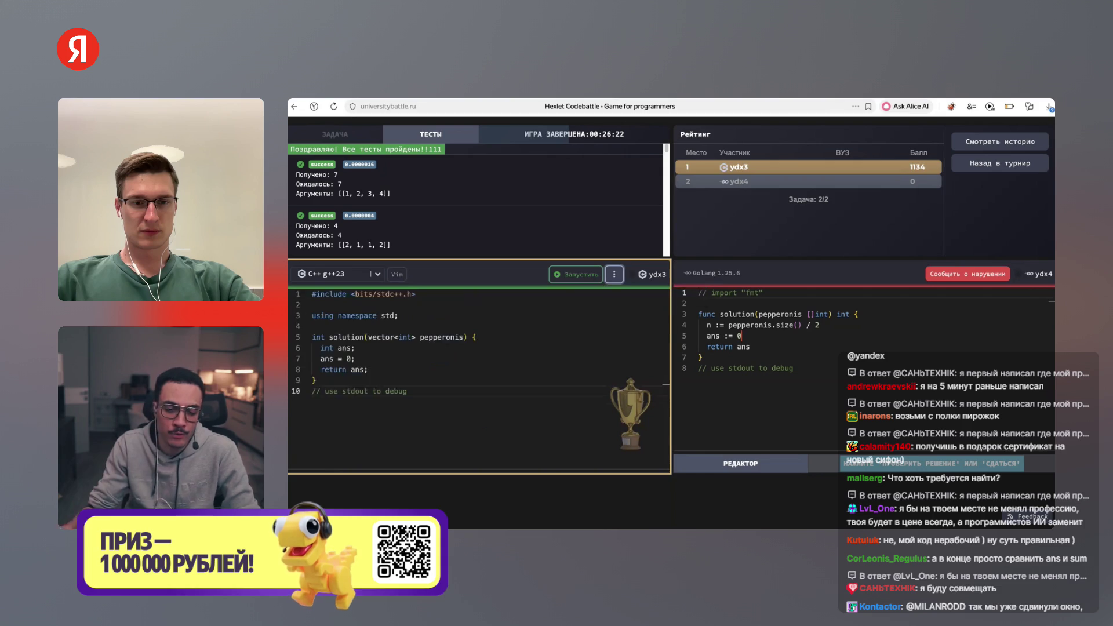
pyautogui.hotkey('ctrl', 'v')
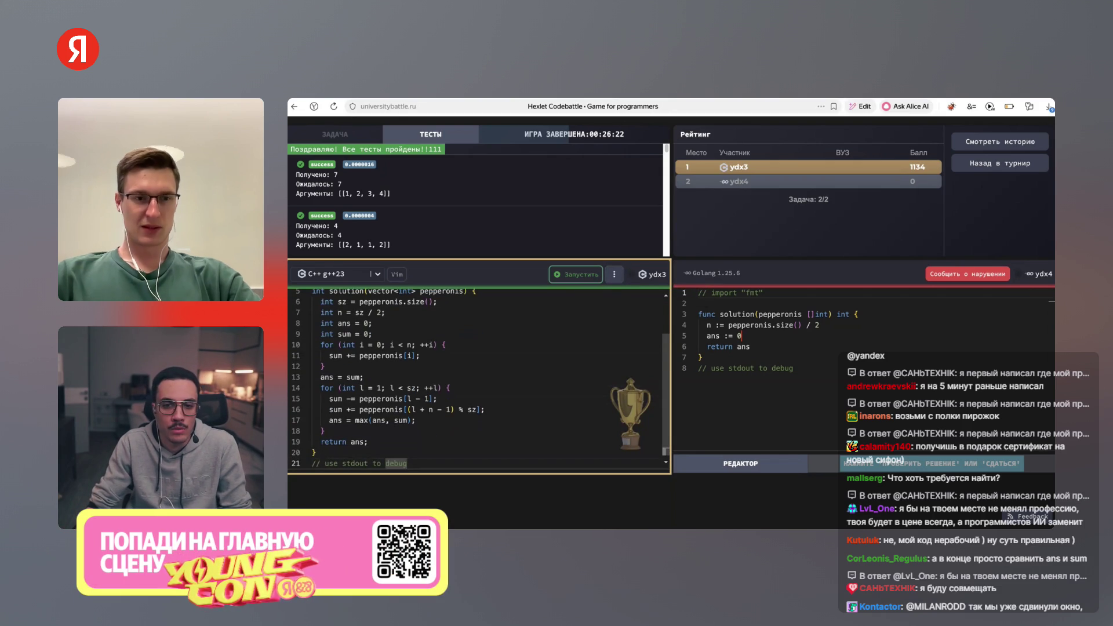
pyautogui.click(484, 409)
# Change line 19 to return ans + 1 and run, getting 0 of 32 tests passed
pyautogui.click(365, 442)
pyautogui.write('+ 1')
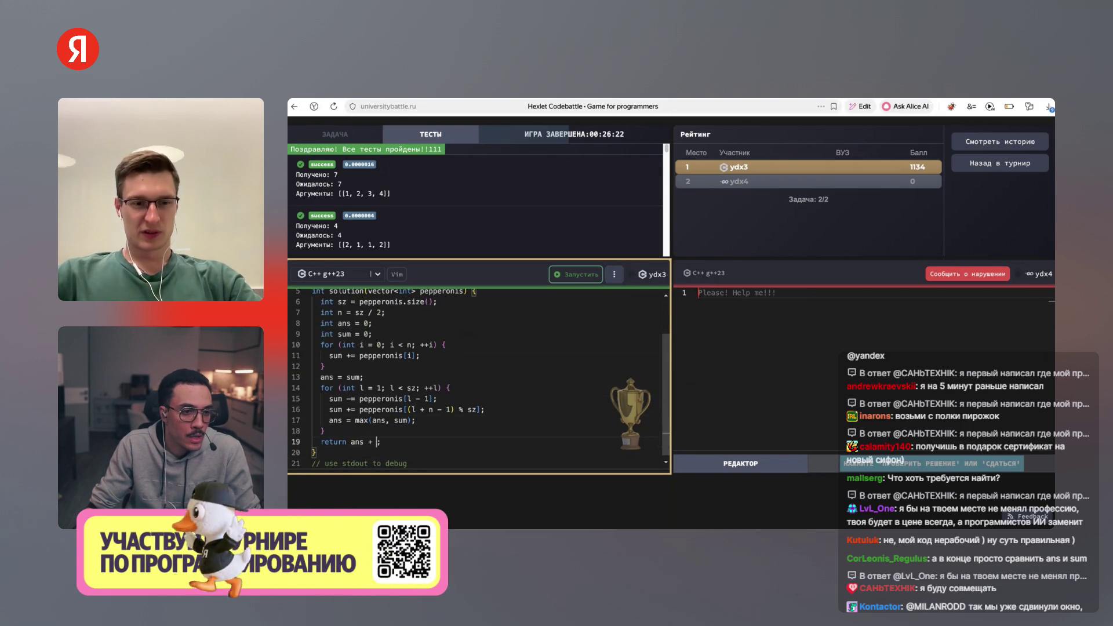
pyautogui.hotkey('ctrl', 'Return')
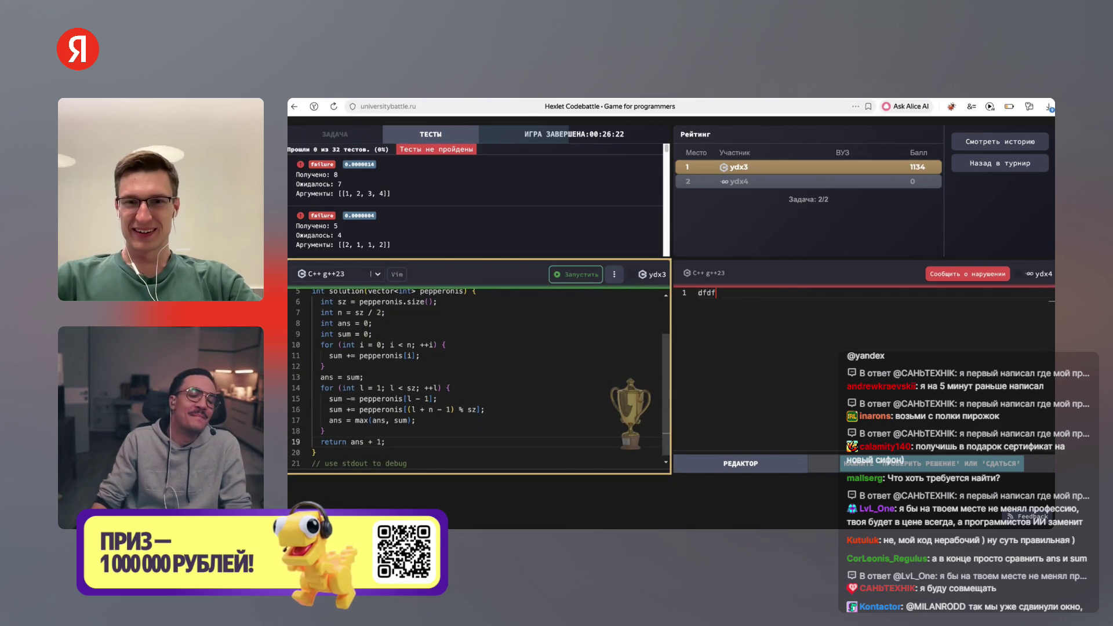
pyautogui.click(324, 430)
# Remove the + 1 so line 19 returns ans again, and highlight every use of ans
pyautogui.click(381, 442)
pyautogui.press('BackSpace')
pyautogui.press('BackSpace')
pyautogui.press('BackSpace')
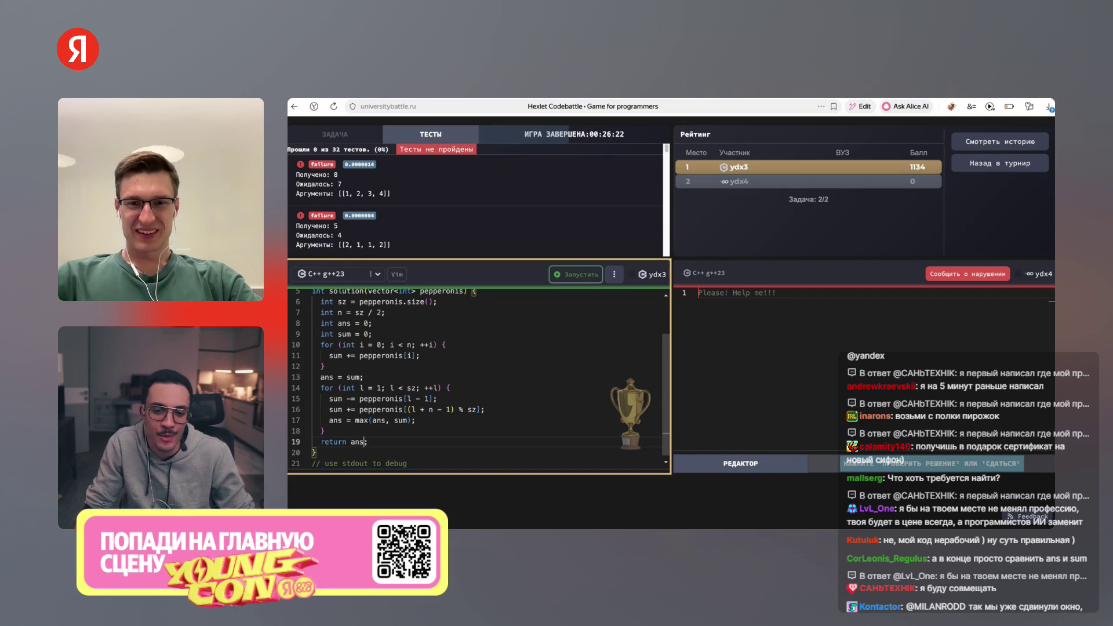
pyautogui.scroll(2, 479, 377)
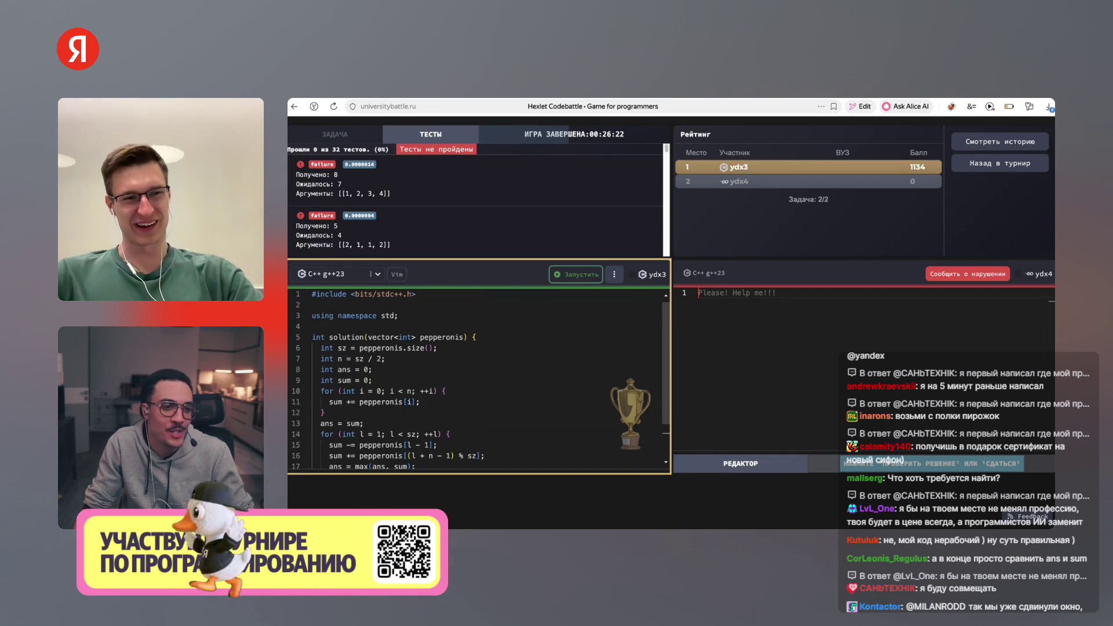
pyautogui.click(328, 424)
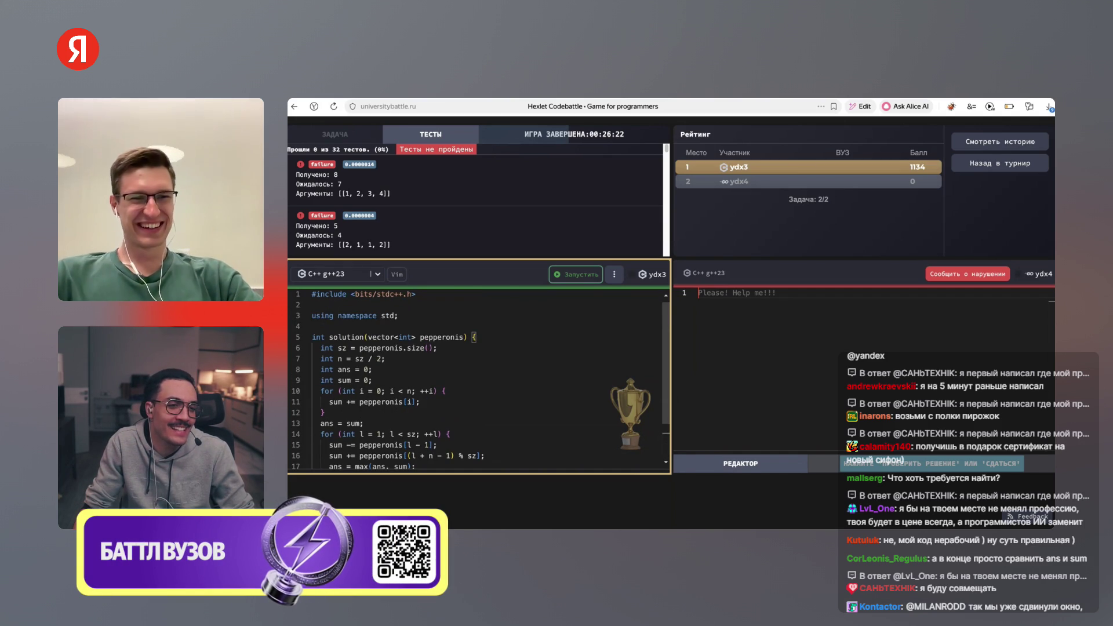
pyautogui.click(386, 358)
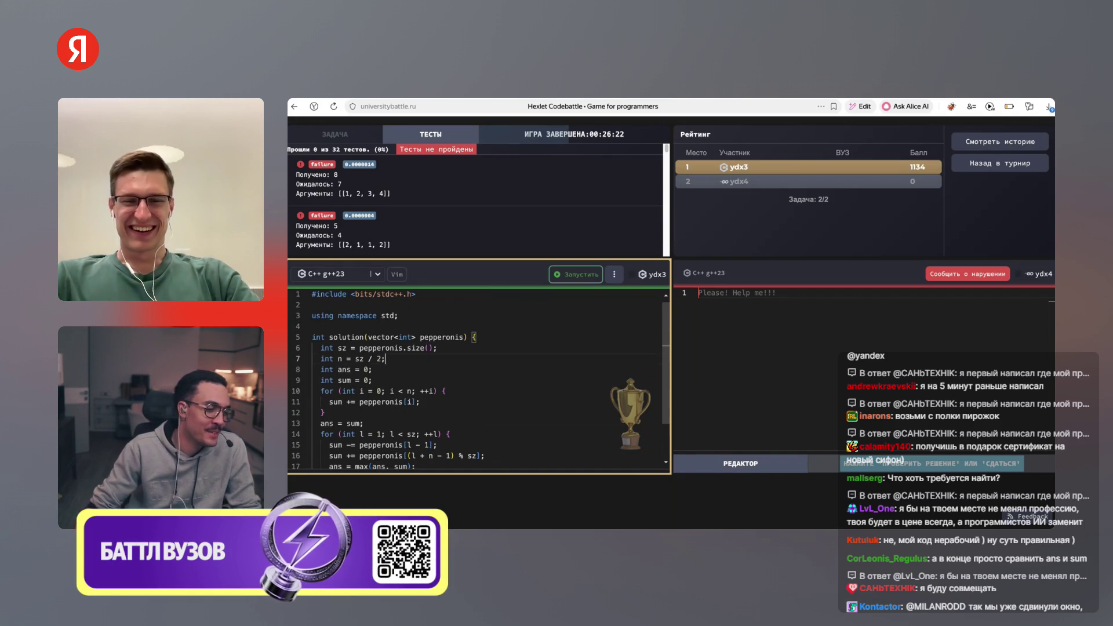
pyautogui.scroll(-2, 475, 377)
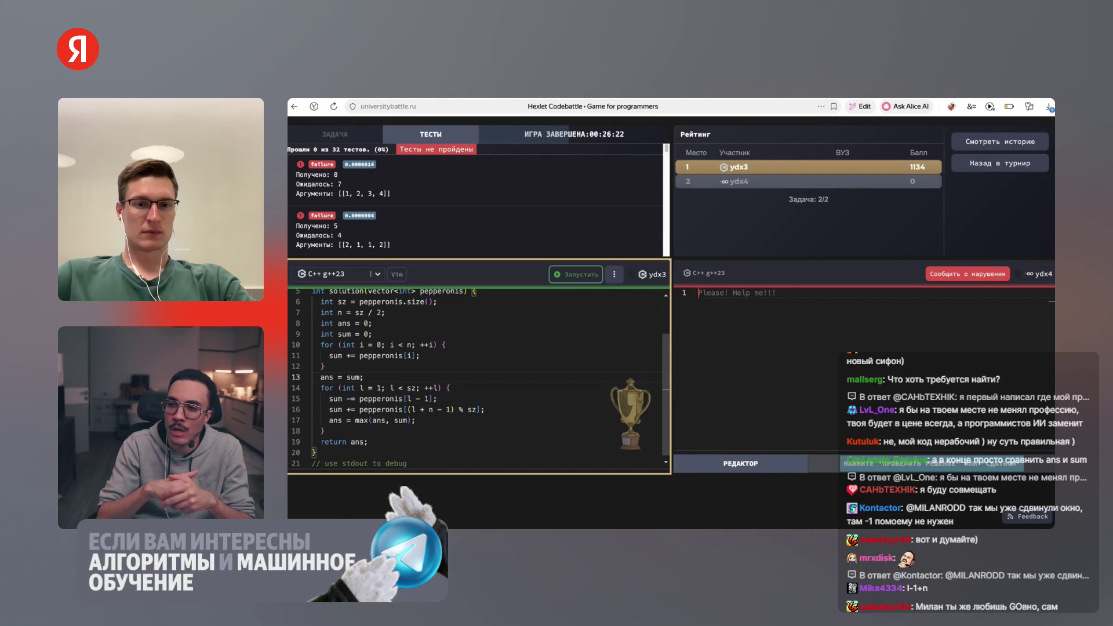
pyautogui.hotkey('ctrl', 'Return')
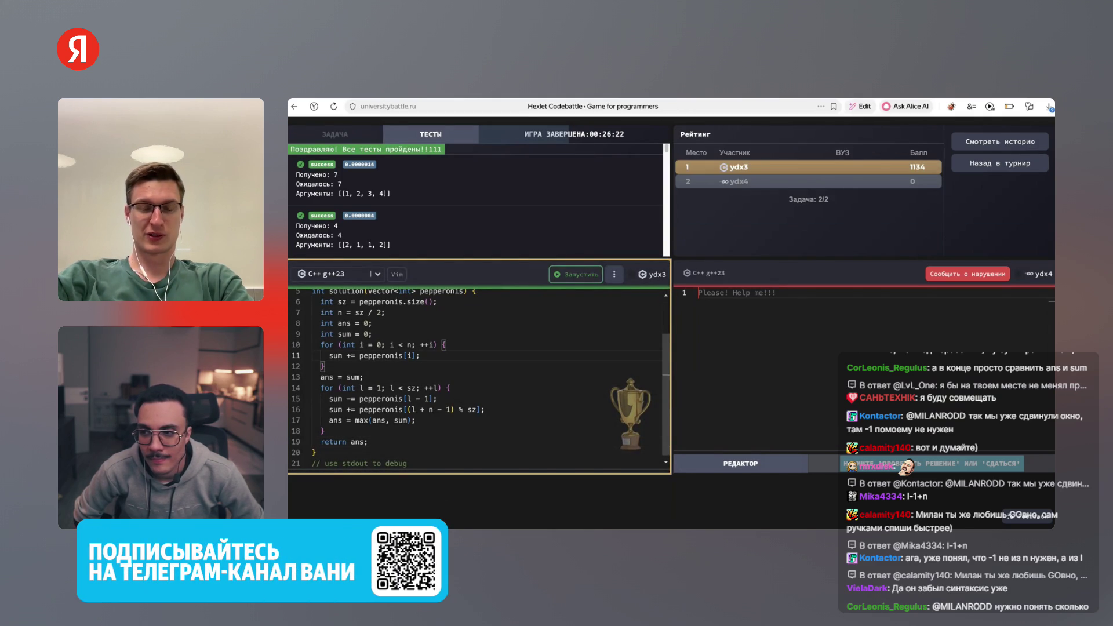
# Scroll through the rerun results to confirm all tests pass, returning 7 where 7 is expected
pyautogui.scroll(2, 475, 377)
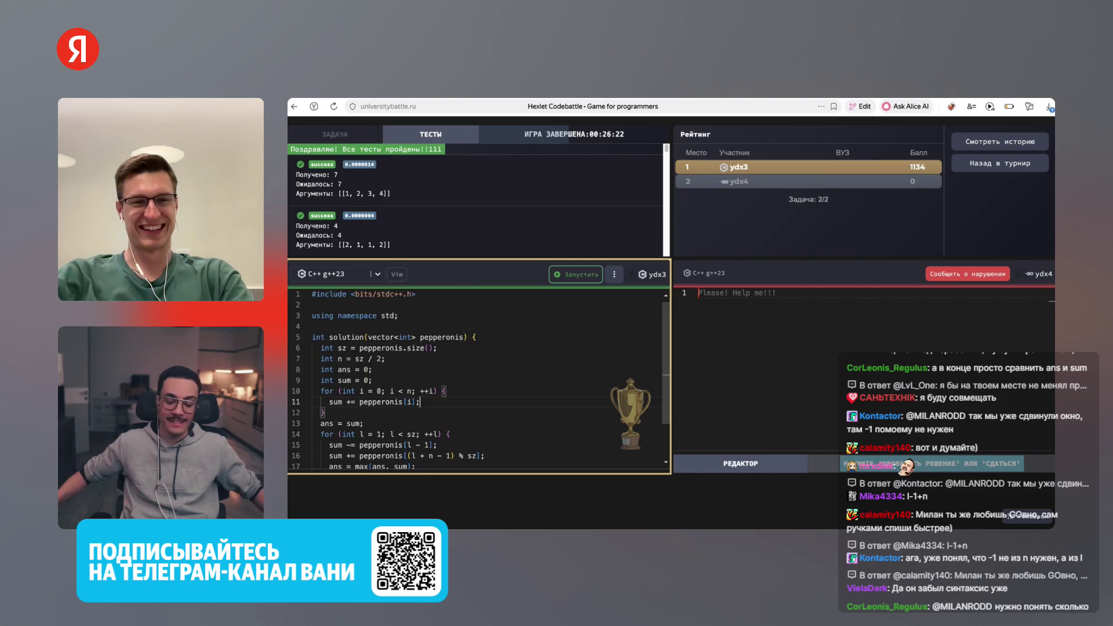
pyautogui.scroll(-2, 475, 377)
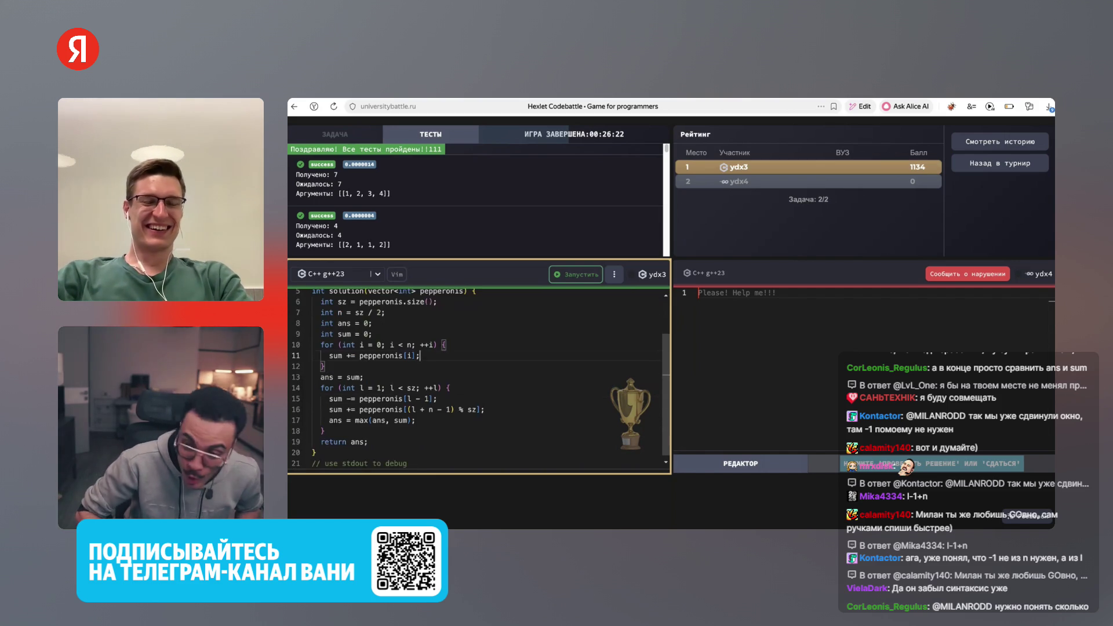